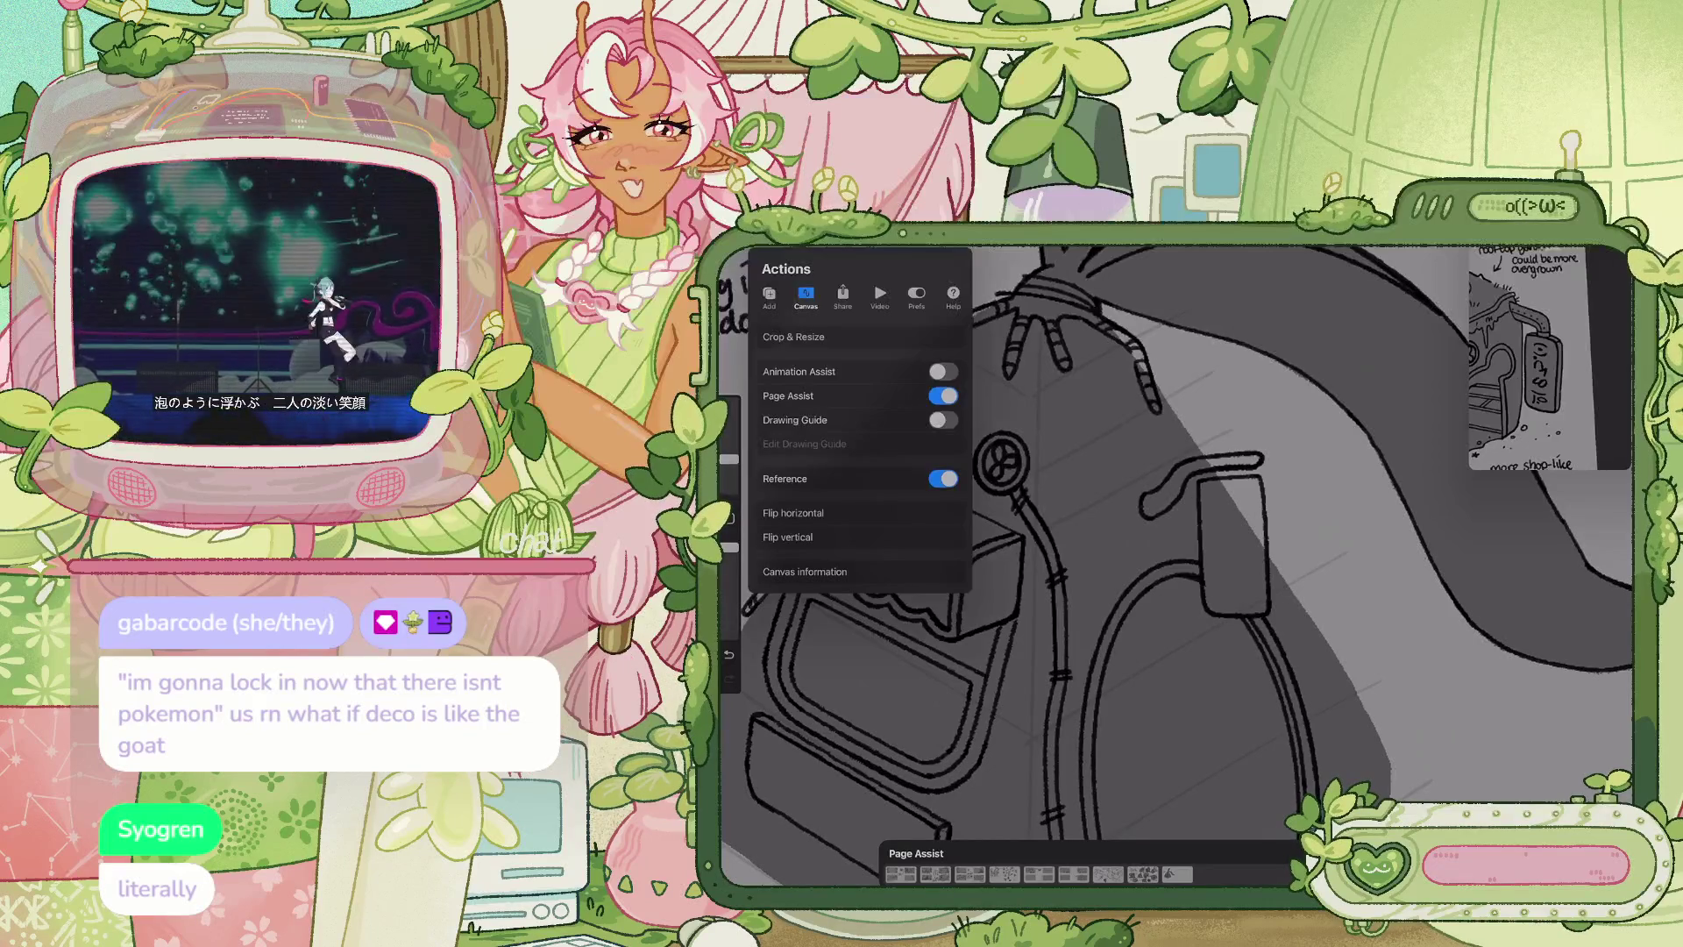
Add a text box to the tag and replace its placeholder with 'join'
click(769, 298)
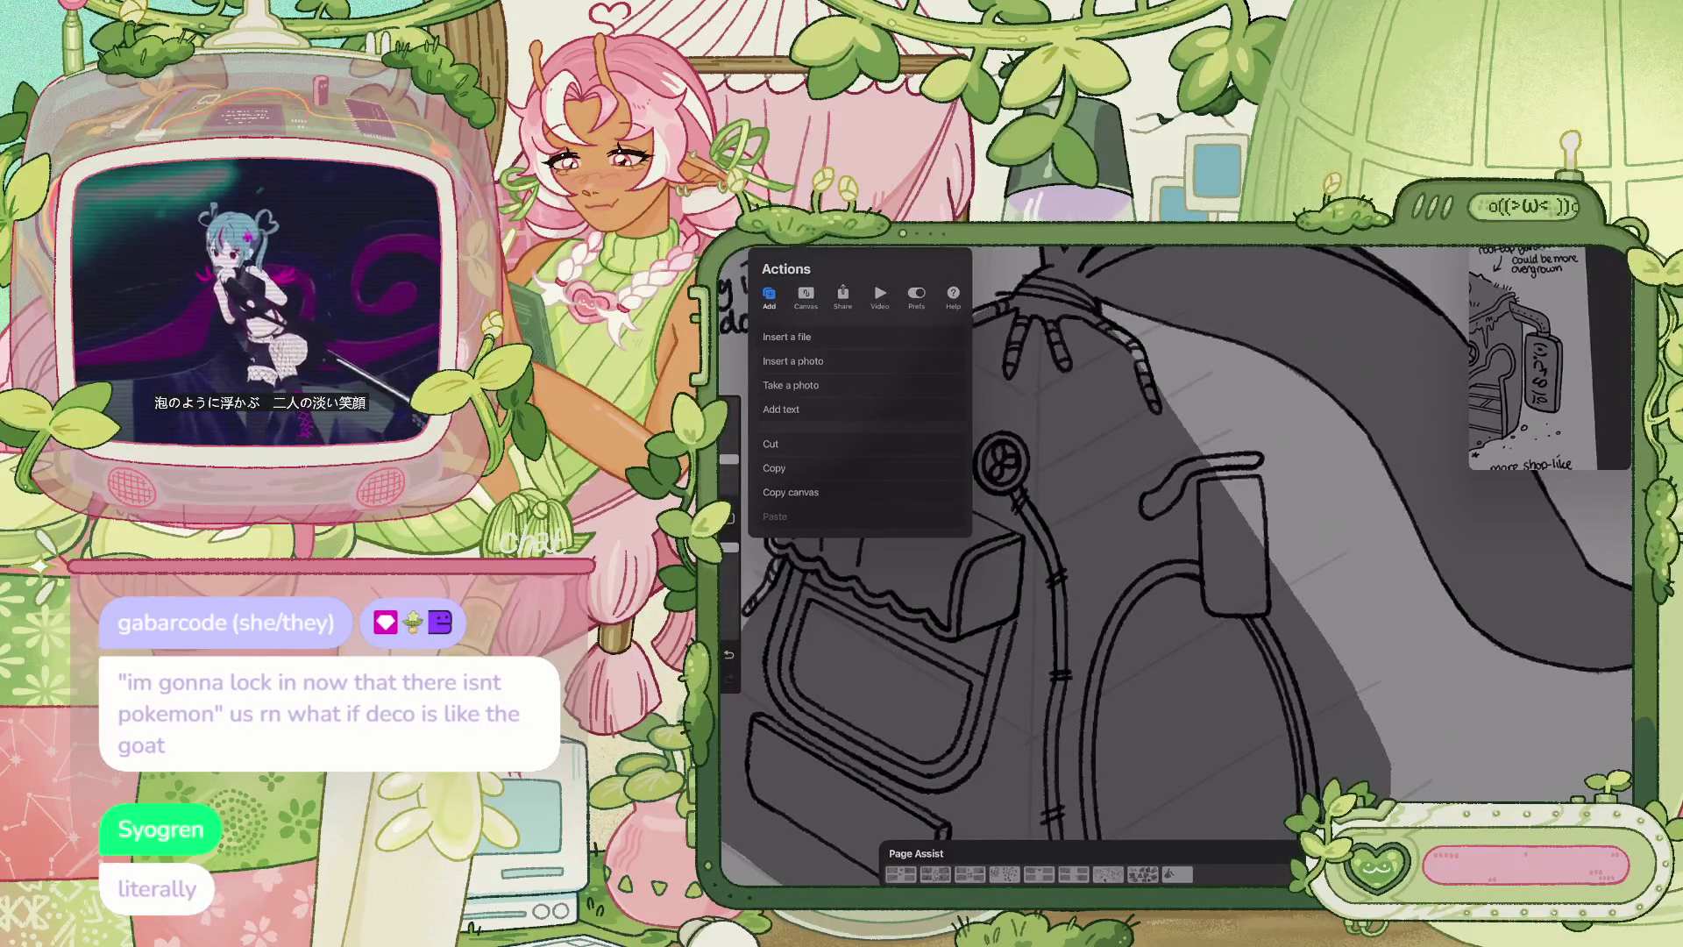
click(781, 409)
click(1177, 385)
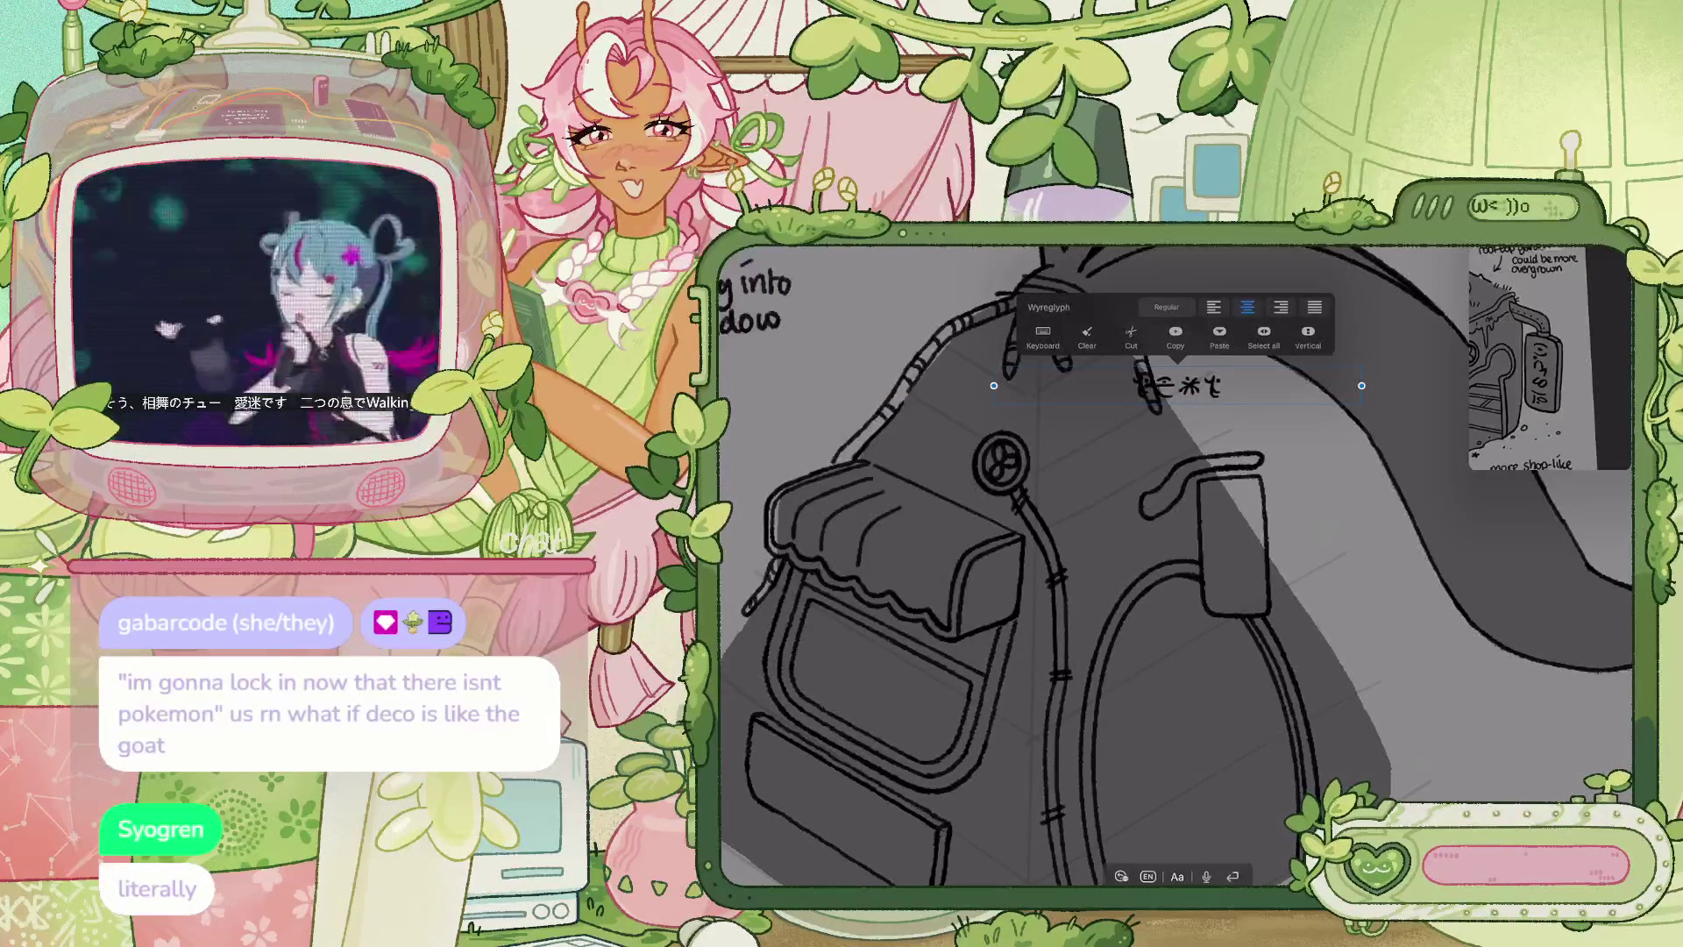
click(1178, 876)
click(744, 652)
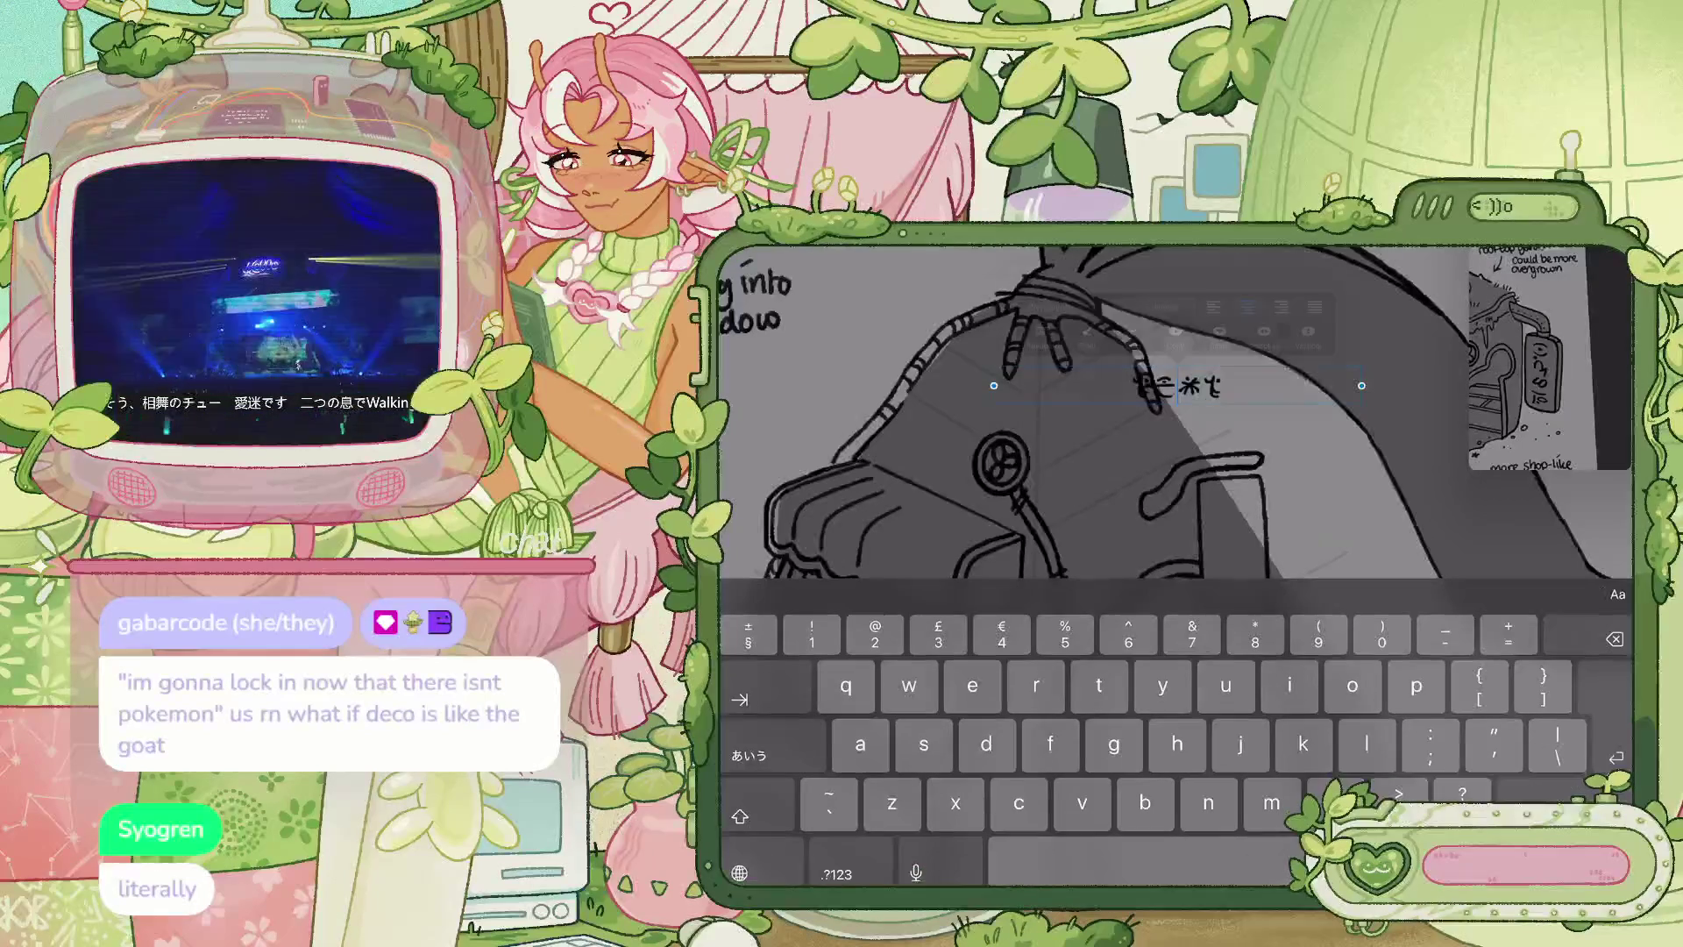
double_click(1178, 386)
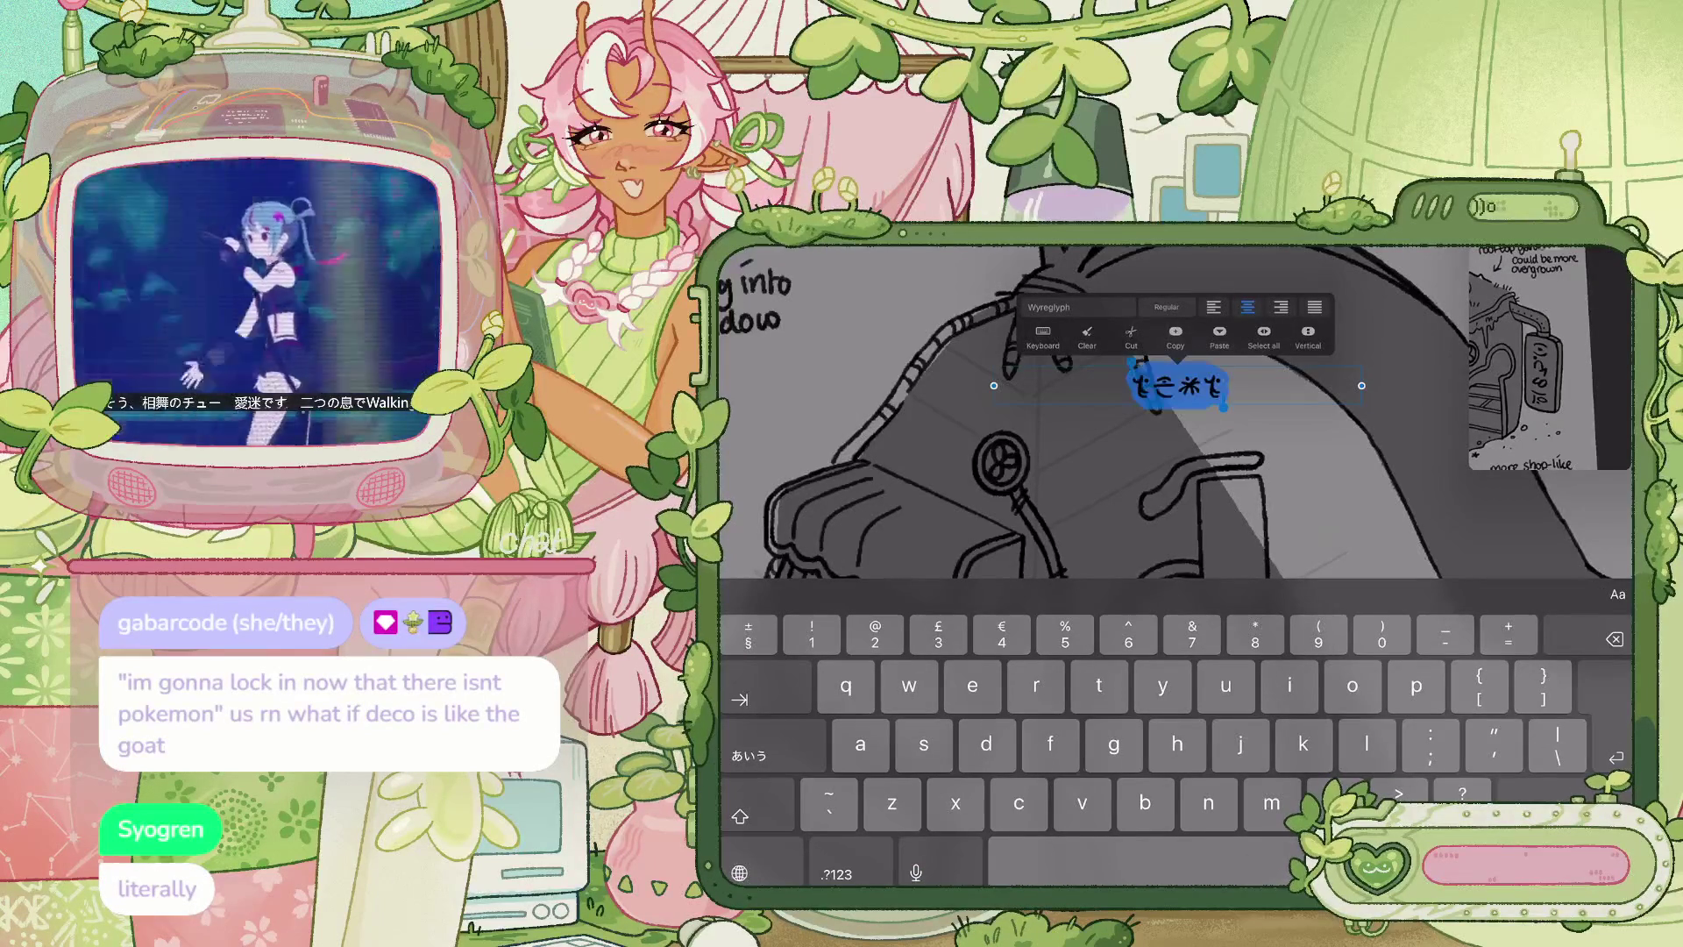
text(join)
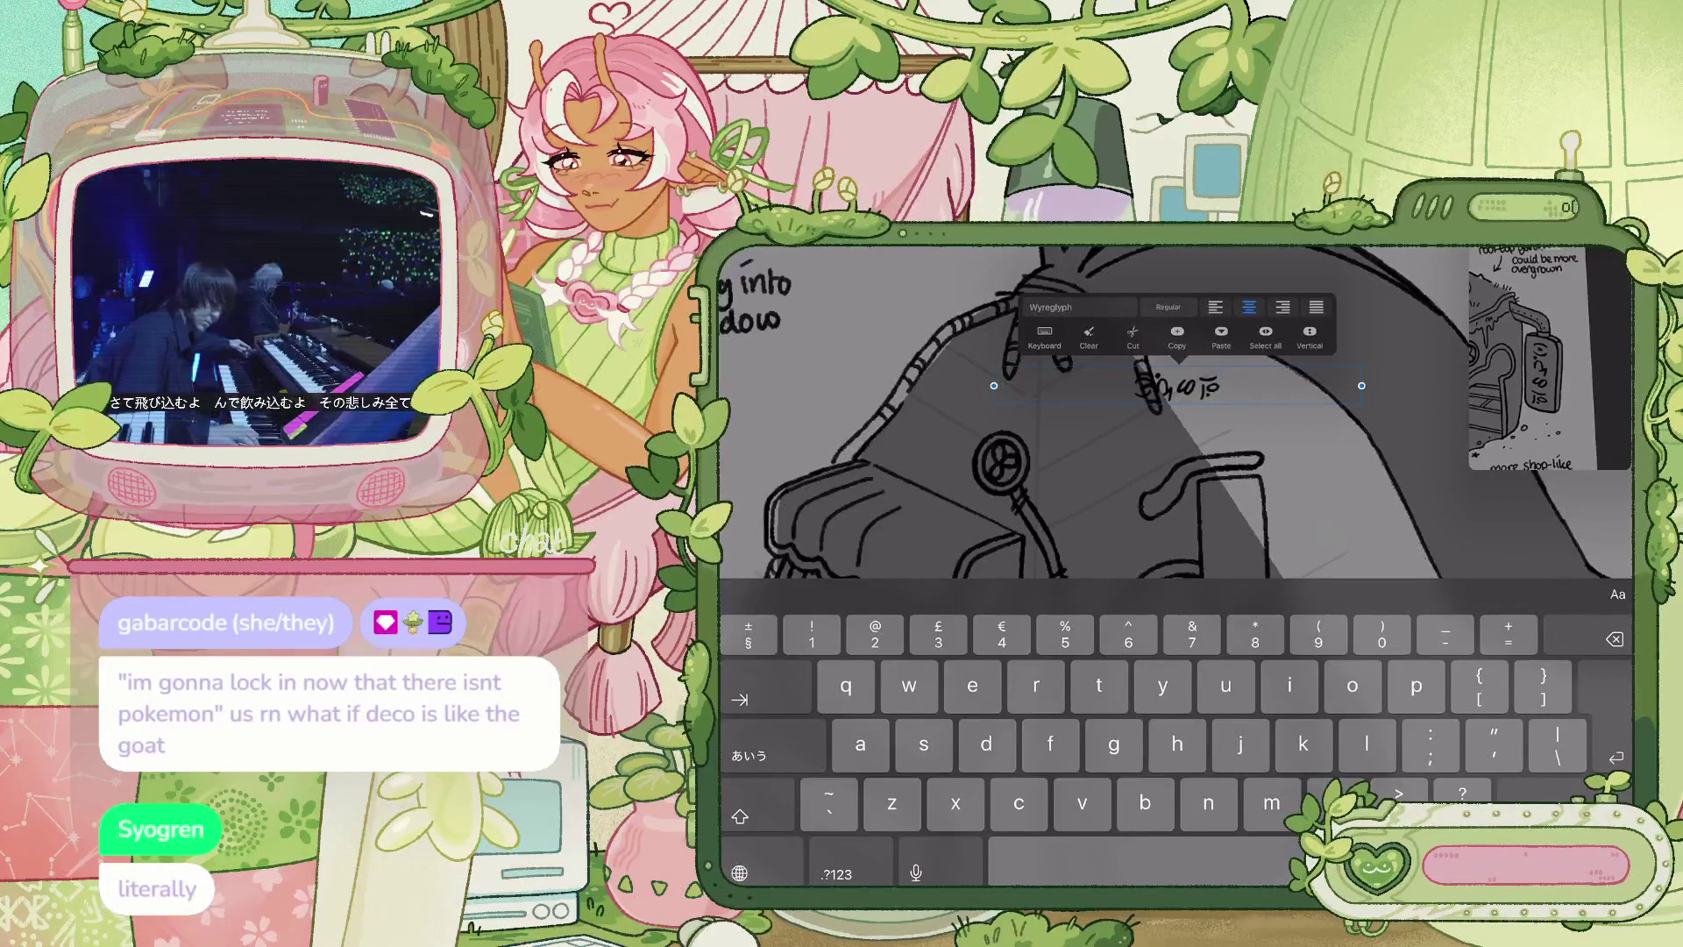
Make the text vertical with −29.4% kerning and a size of about 22.6 pt
click(1310, 338)
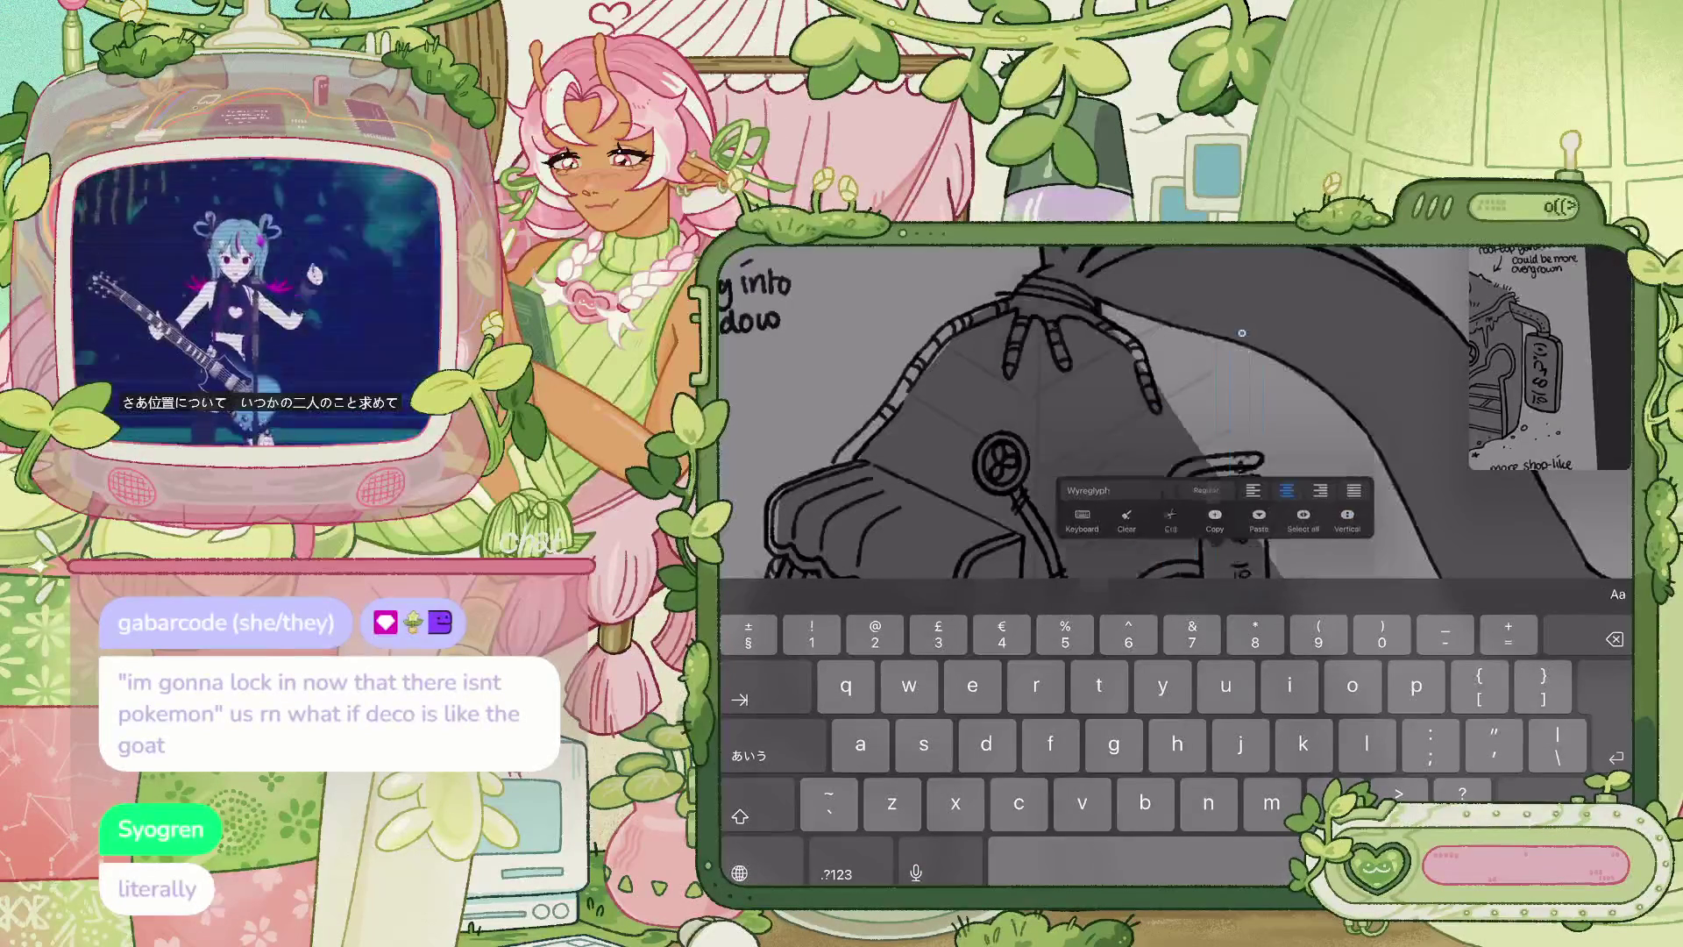
click(1618, 594)
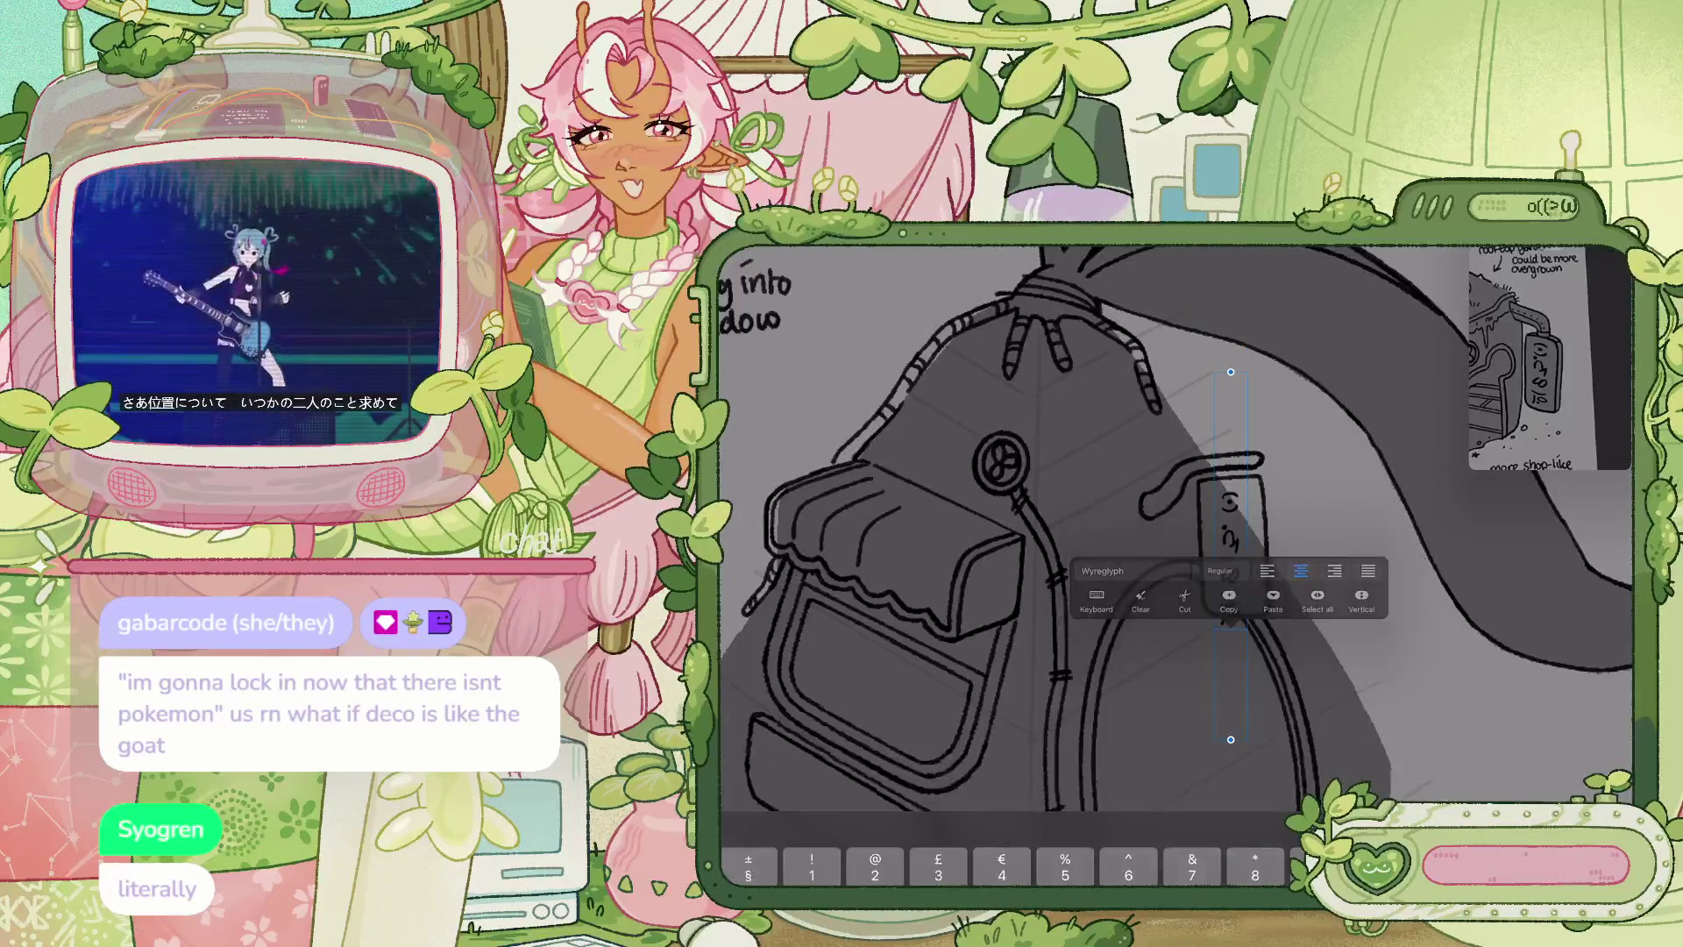
scroll(1175, 439, down, 2)
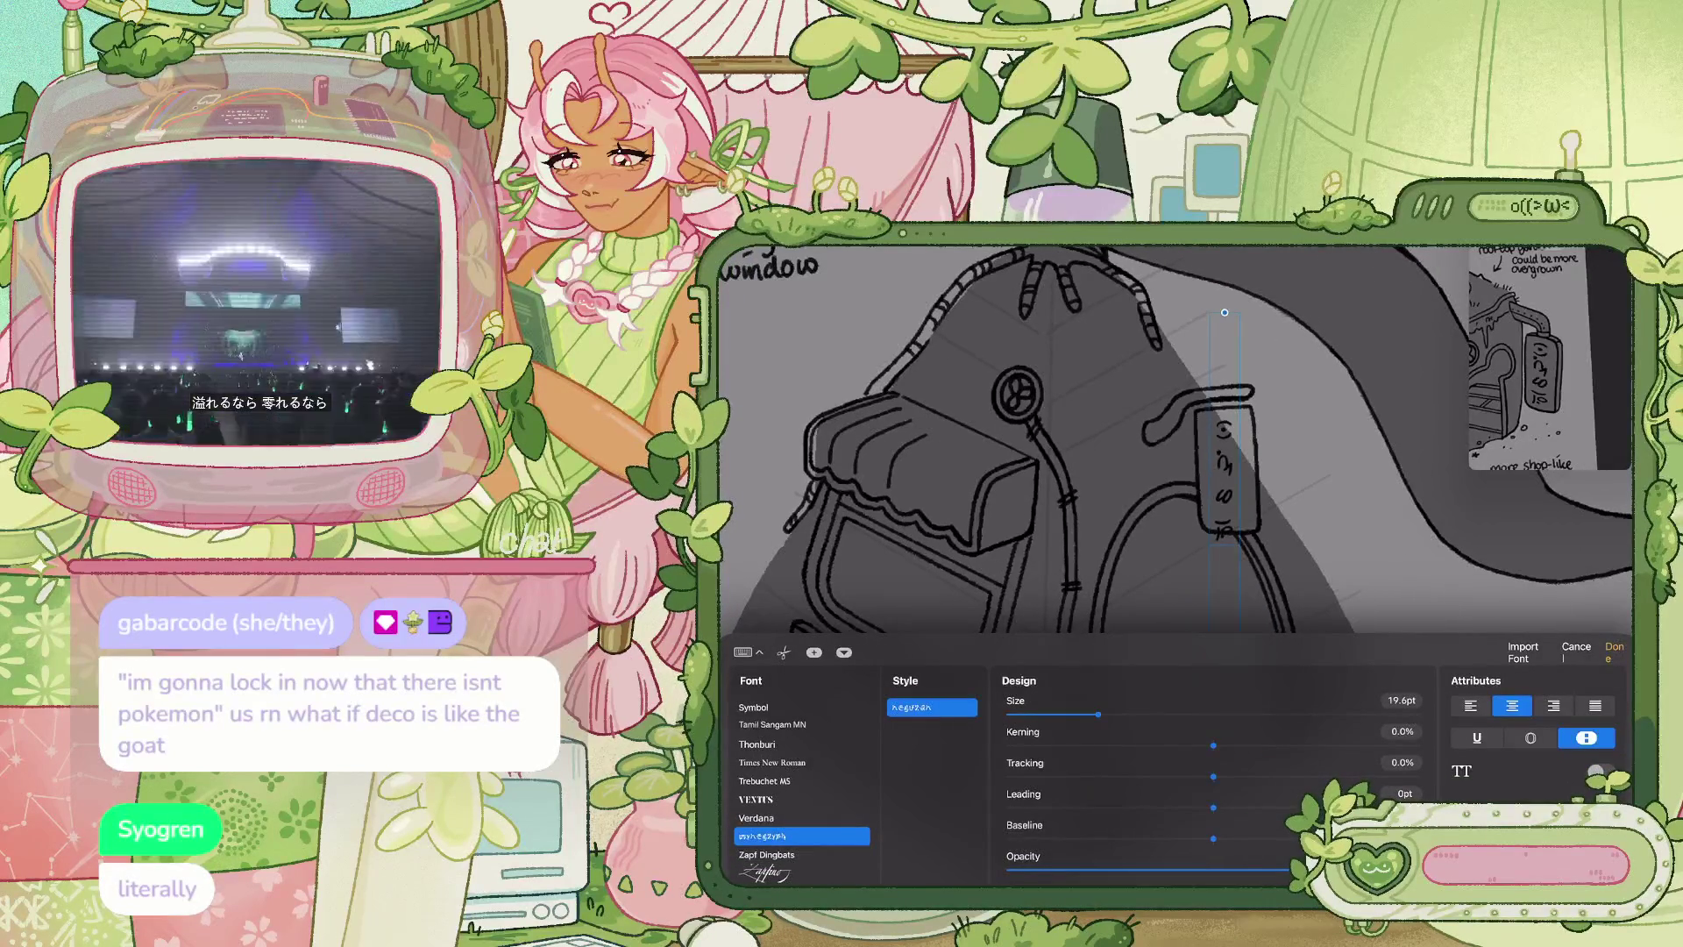
click(1614, 652)
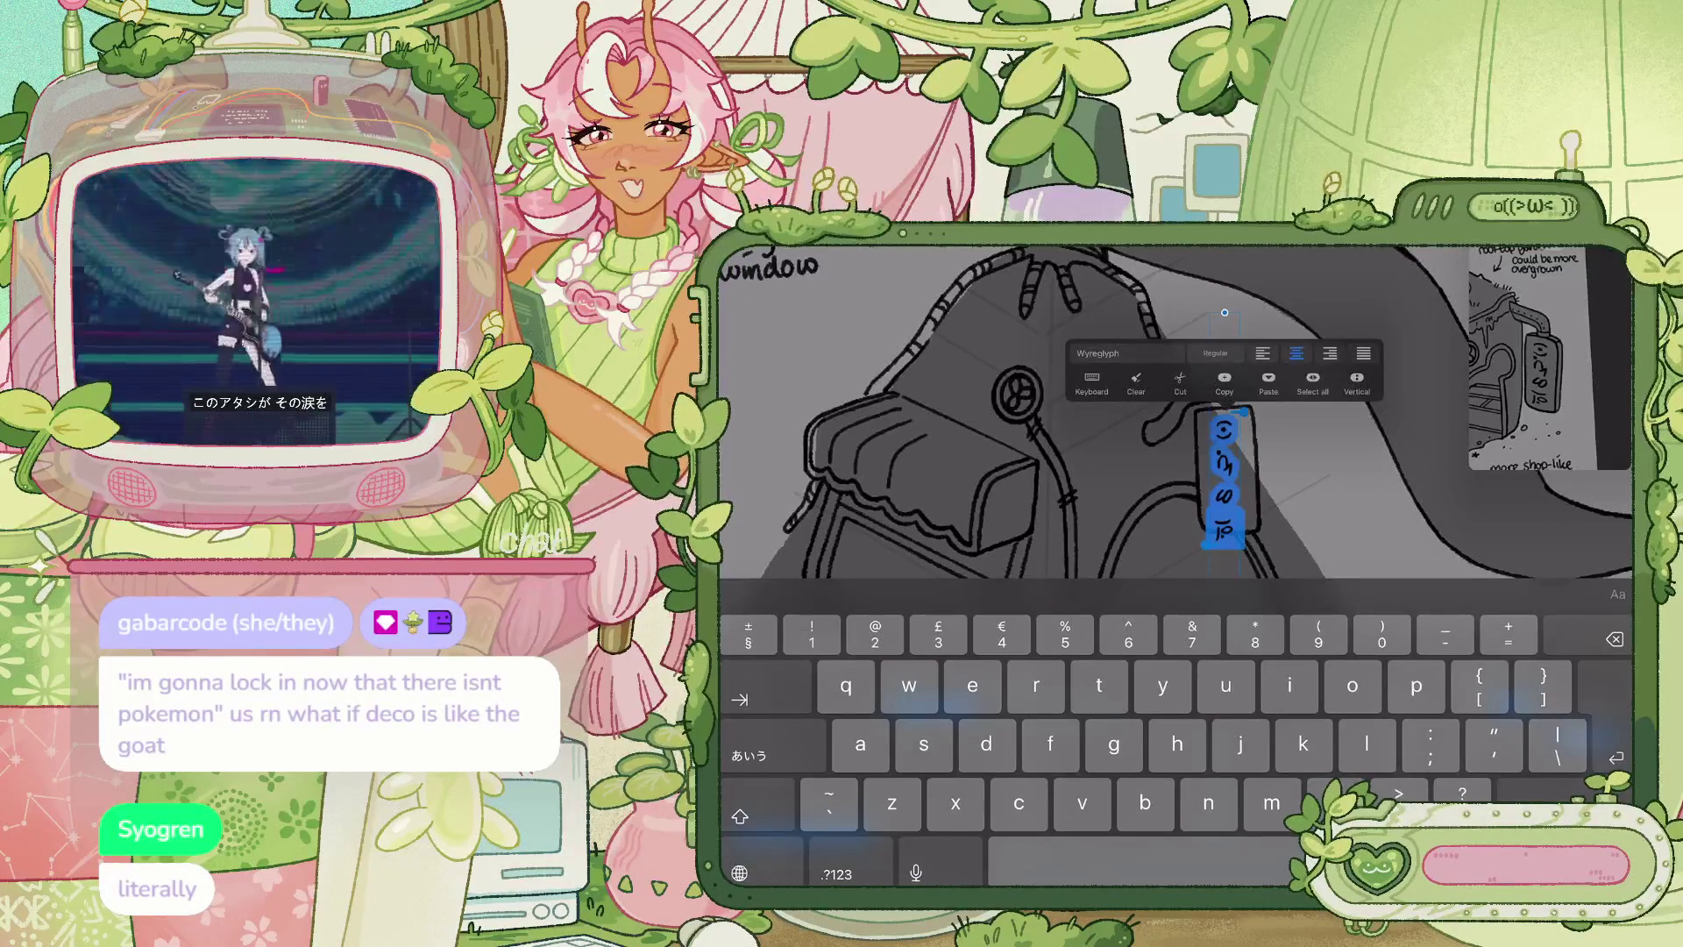
click(1619, 594)
drag(1213, 745, 1155, 746)
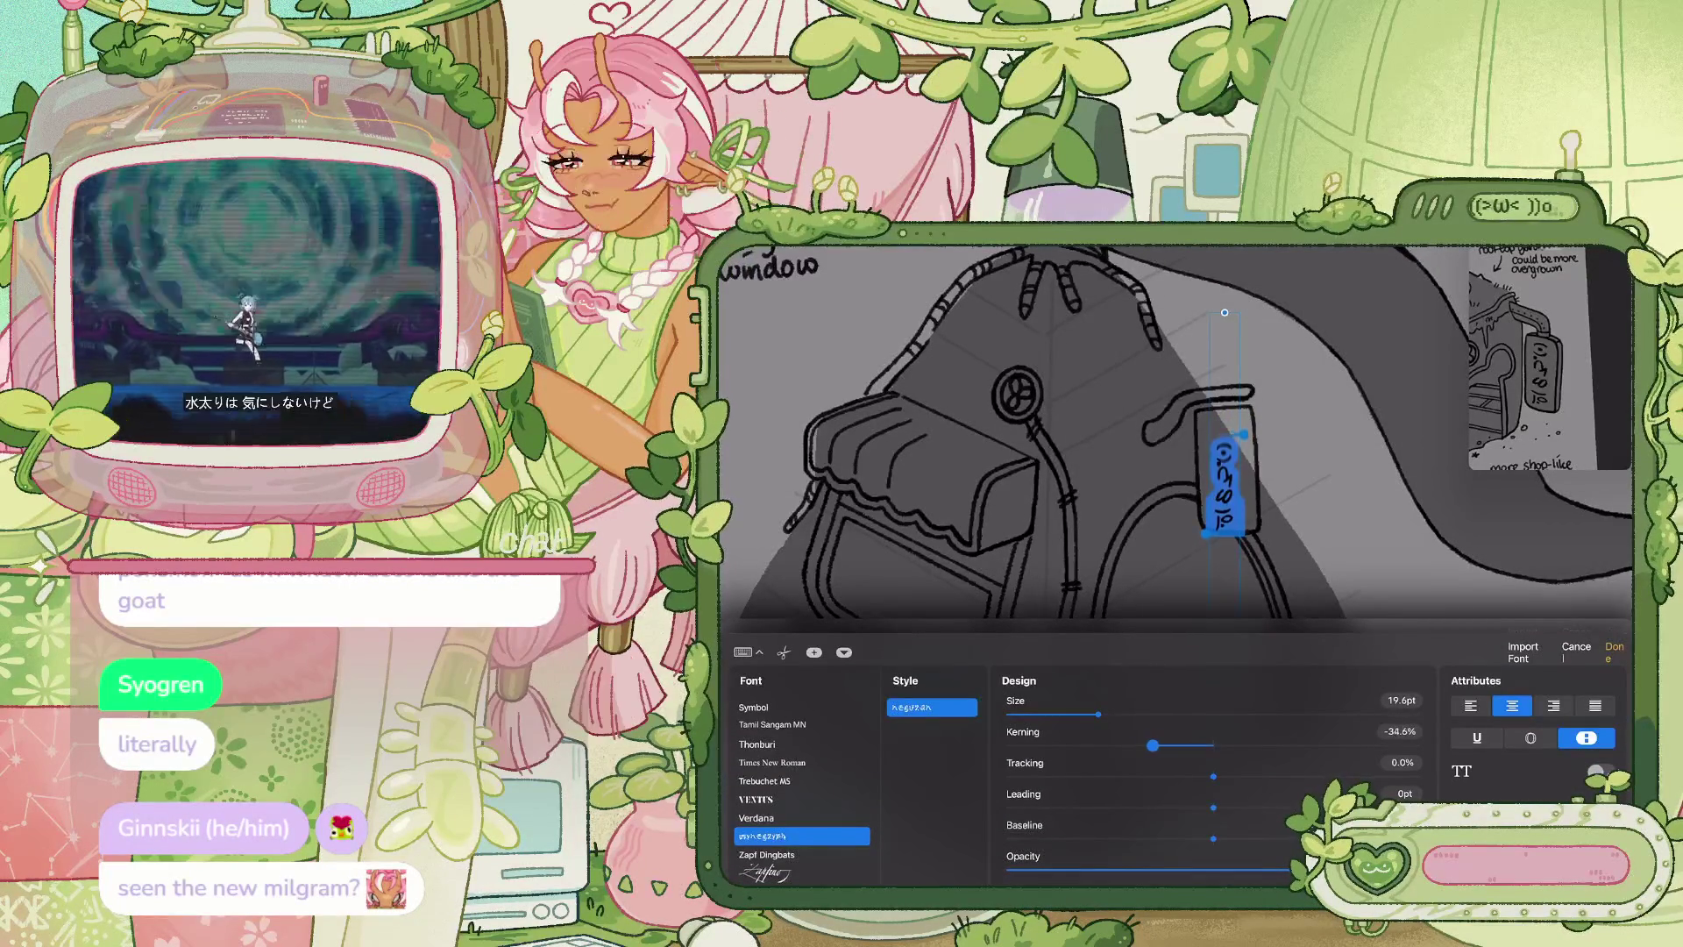
drag(1098, 714, 1111, 715)
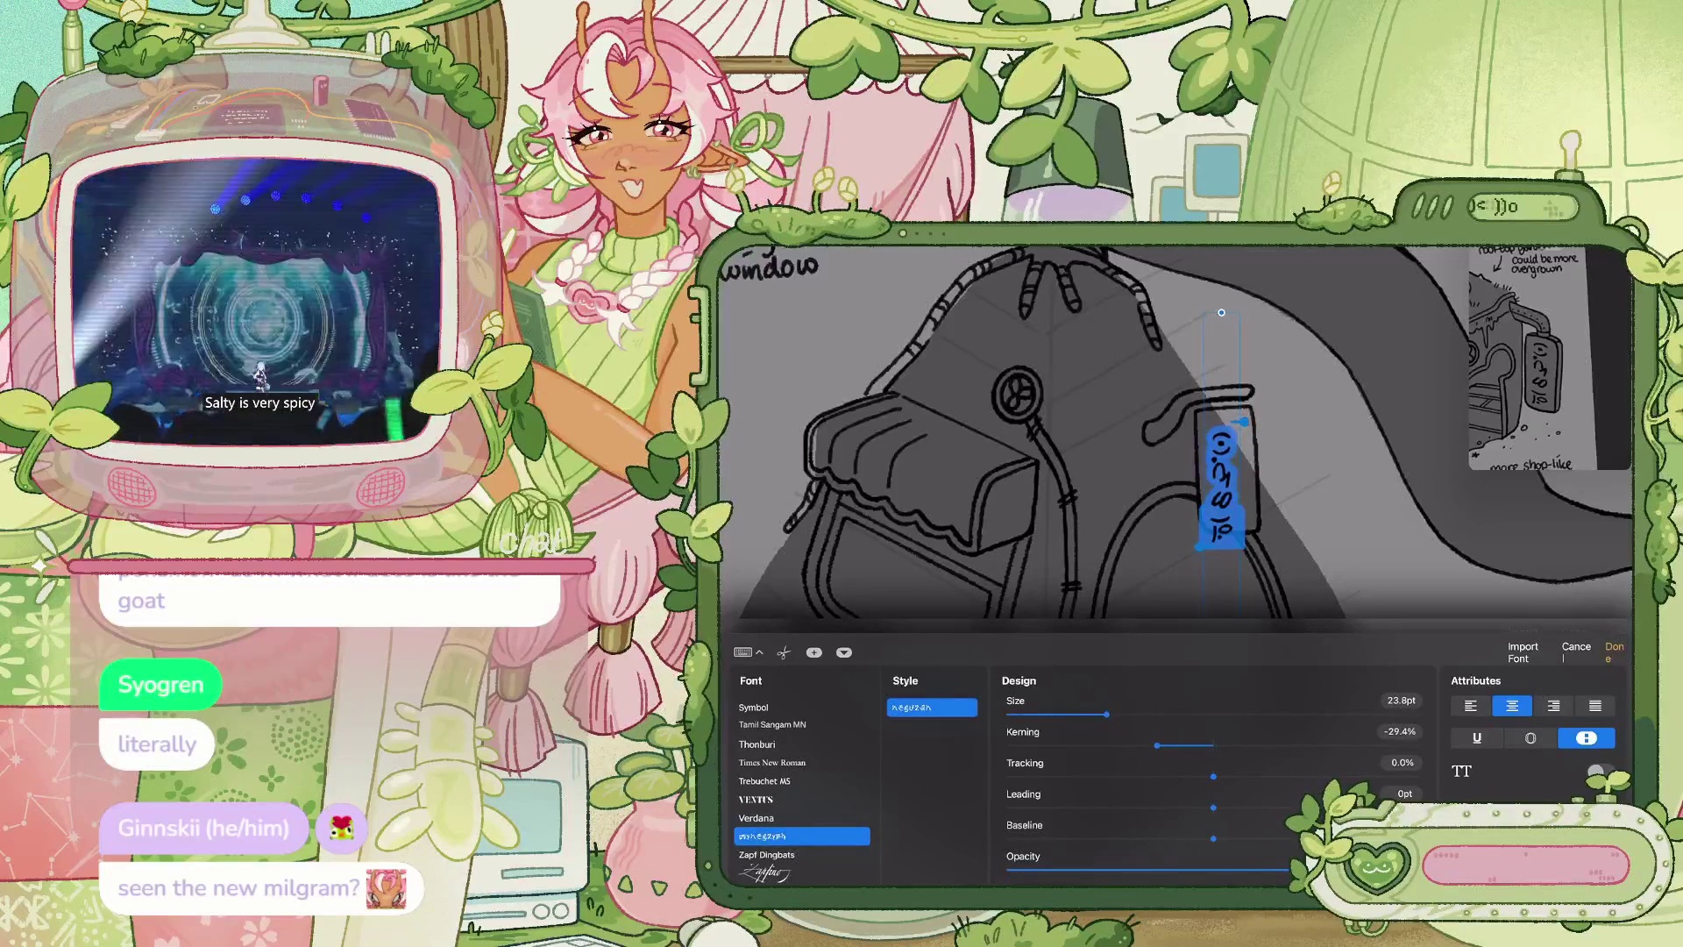
drag(1104, 715, 1107, 715)
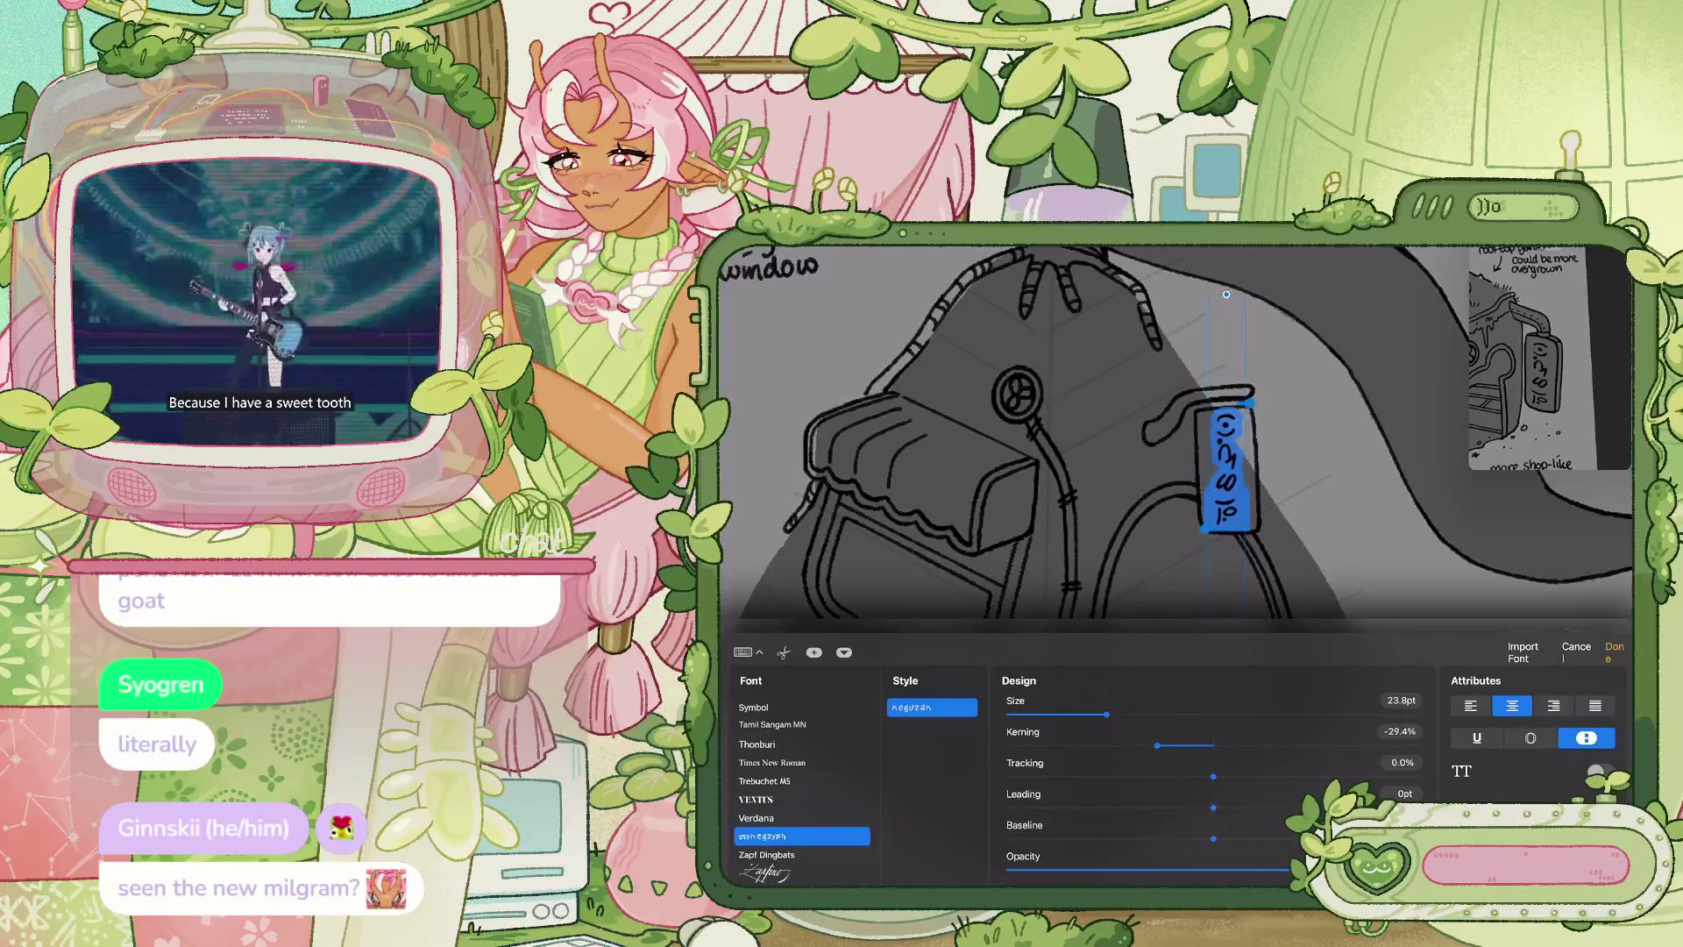
drag(1107, 715, 1104, 714)
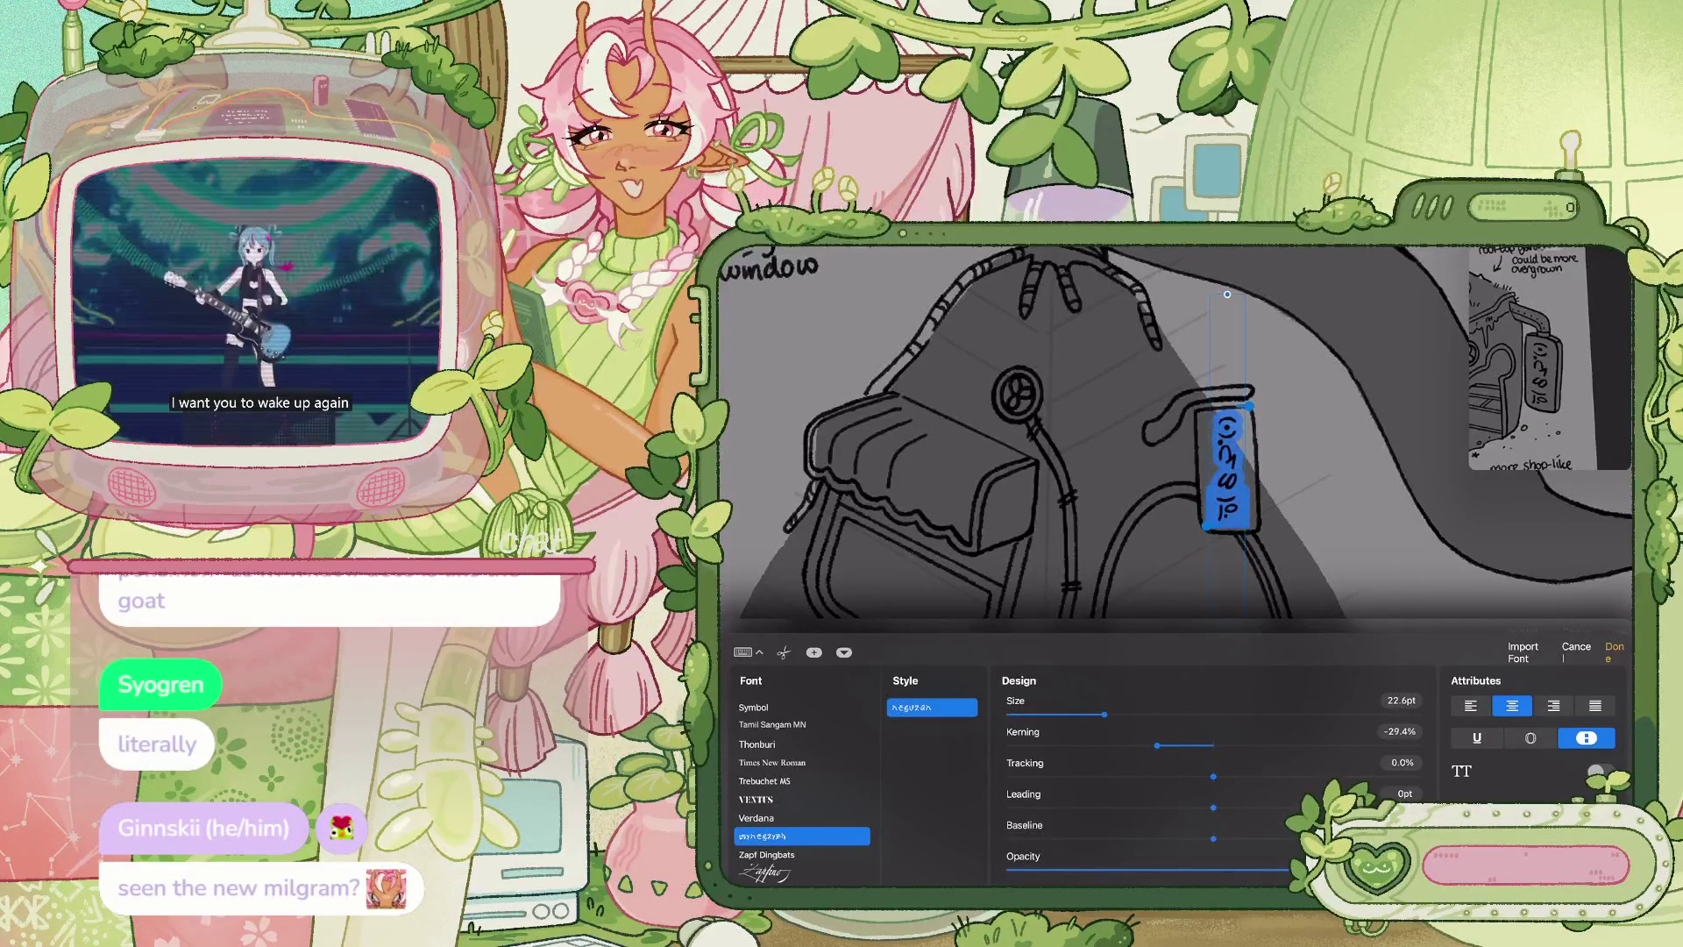
click(1609, 652)
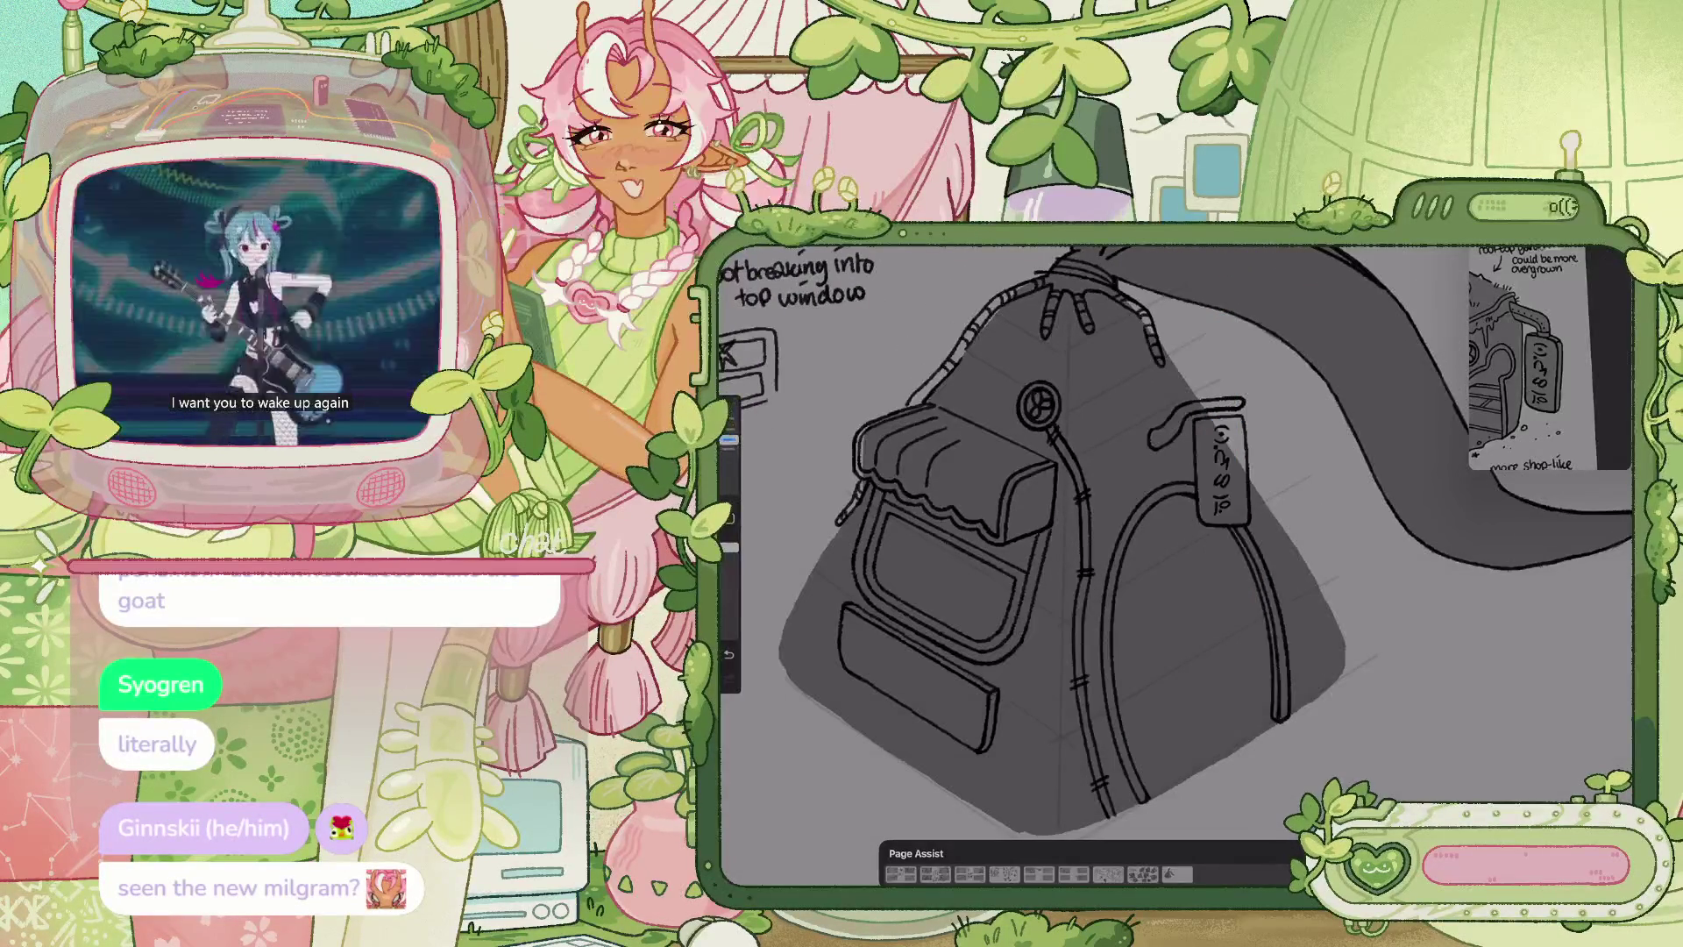
Rotate the 'join' lettering slightly with Transform so it sits squarely on the tag
scroll(1175, 561, up, 5)
key(v)
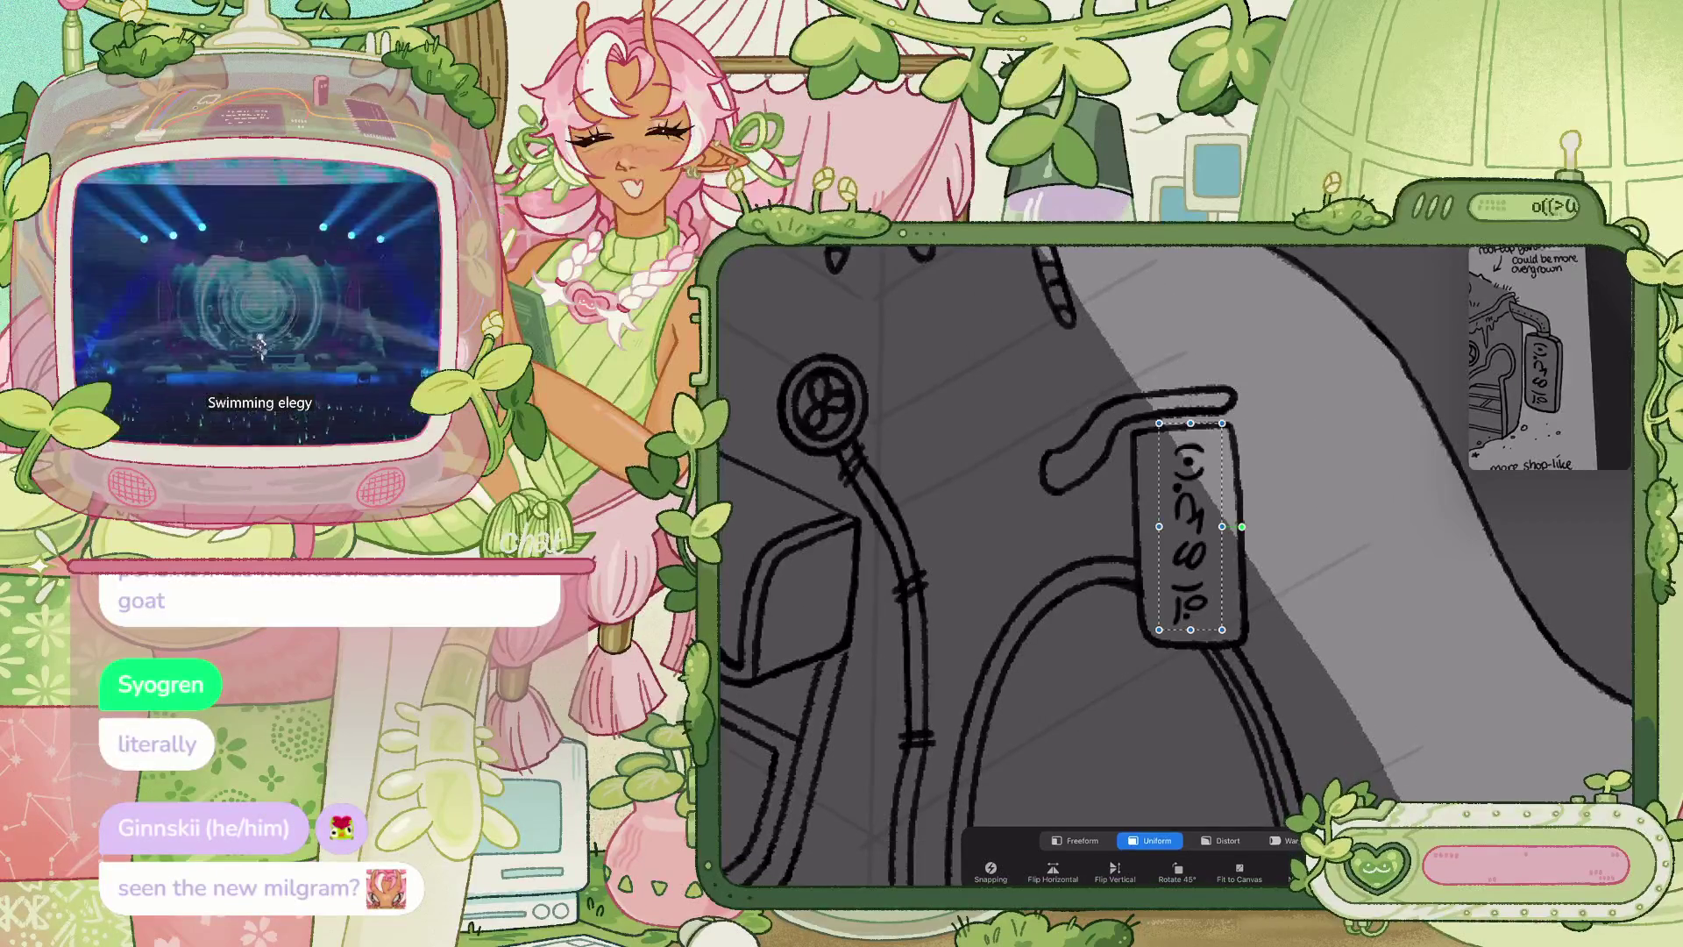
drag(1243, 526, 1240, 526)
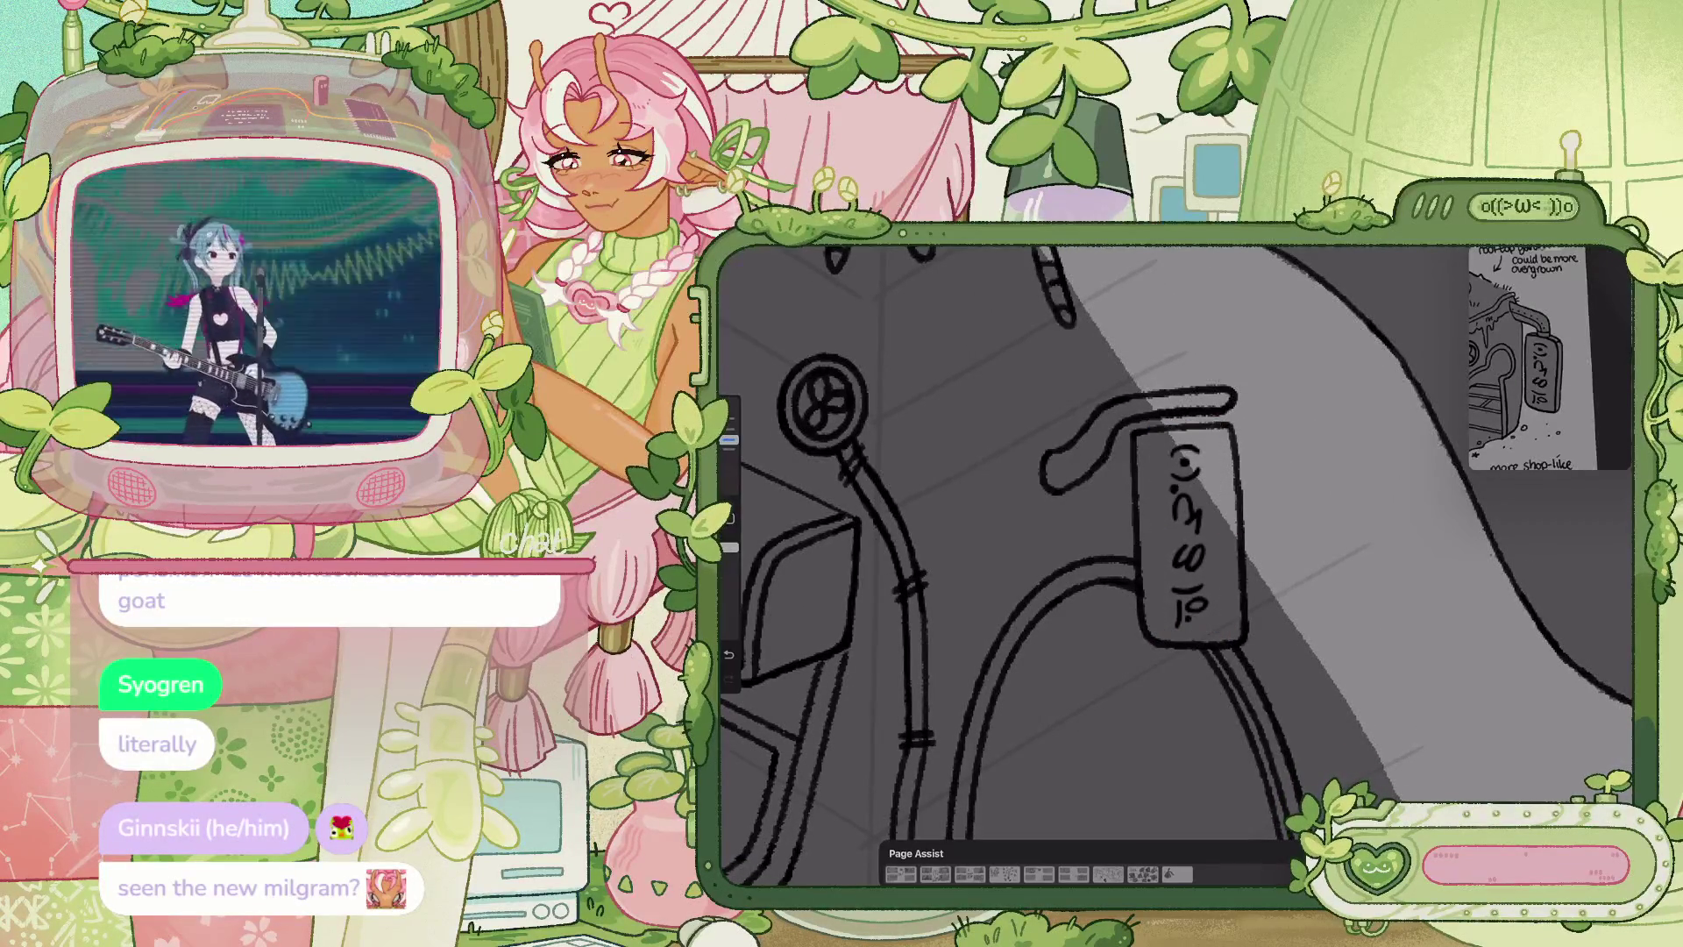
scroll(1175, 561, down, 5)
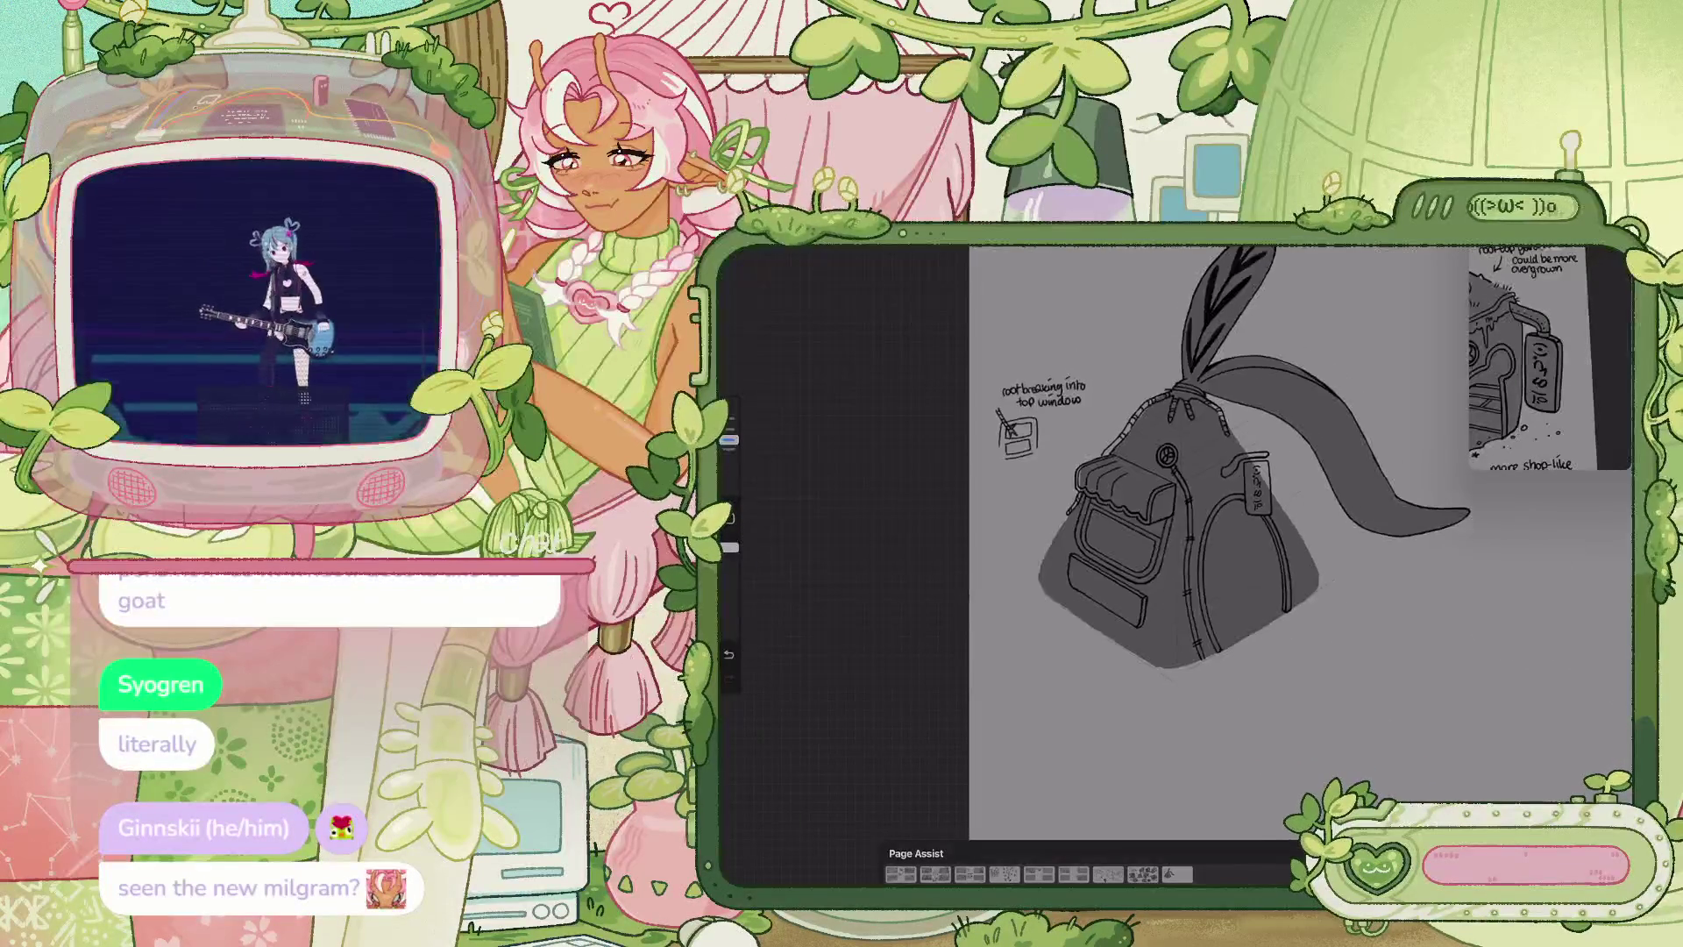
scroll(1174, 561, up, 3)
Show a different sheet of building sketches in the Reference window, leaving the canvas unchanged
scroll(1175, 561, up, 2)
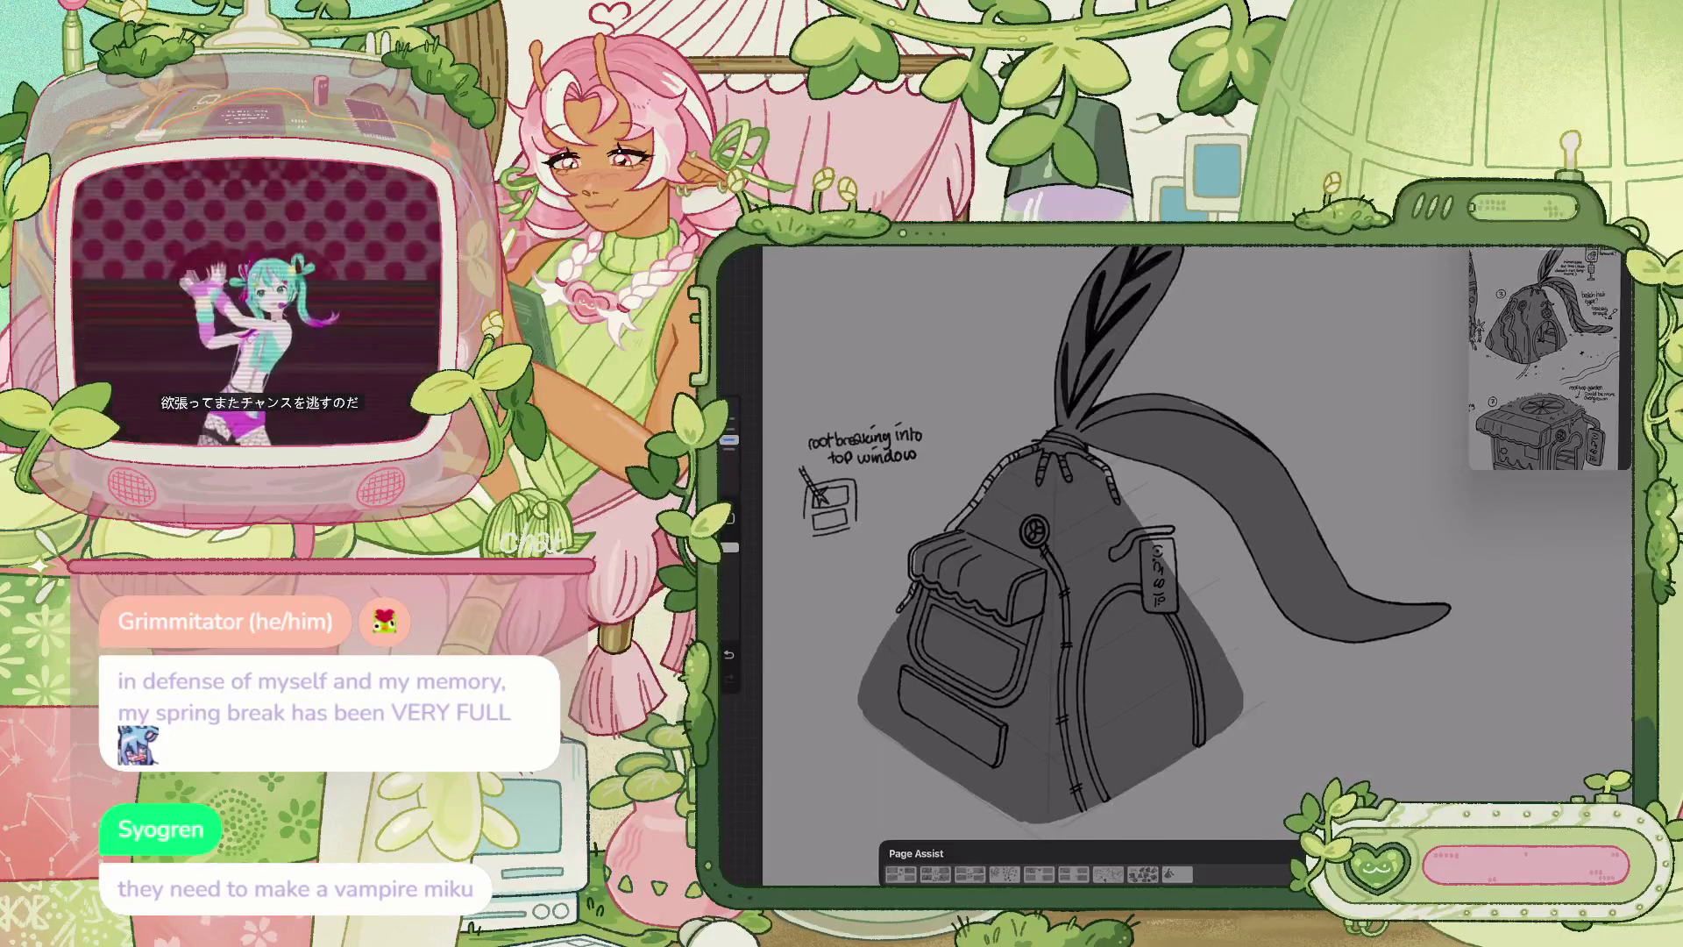
scroll(983, 484, up, 2)
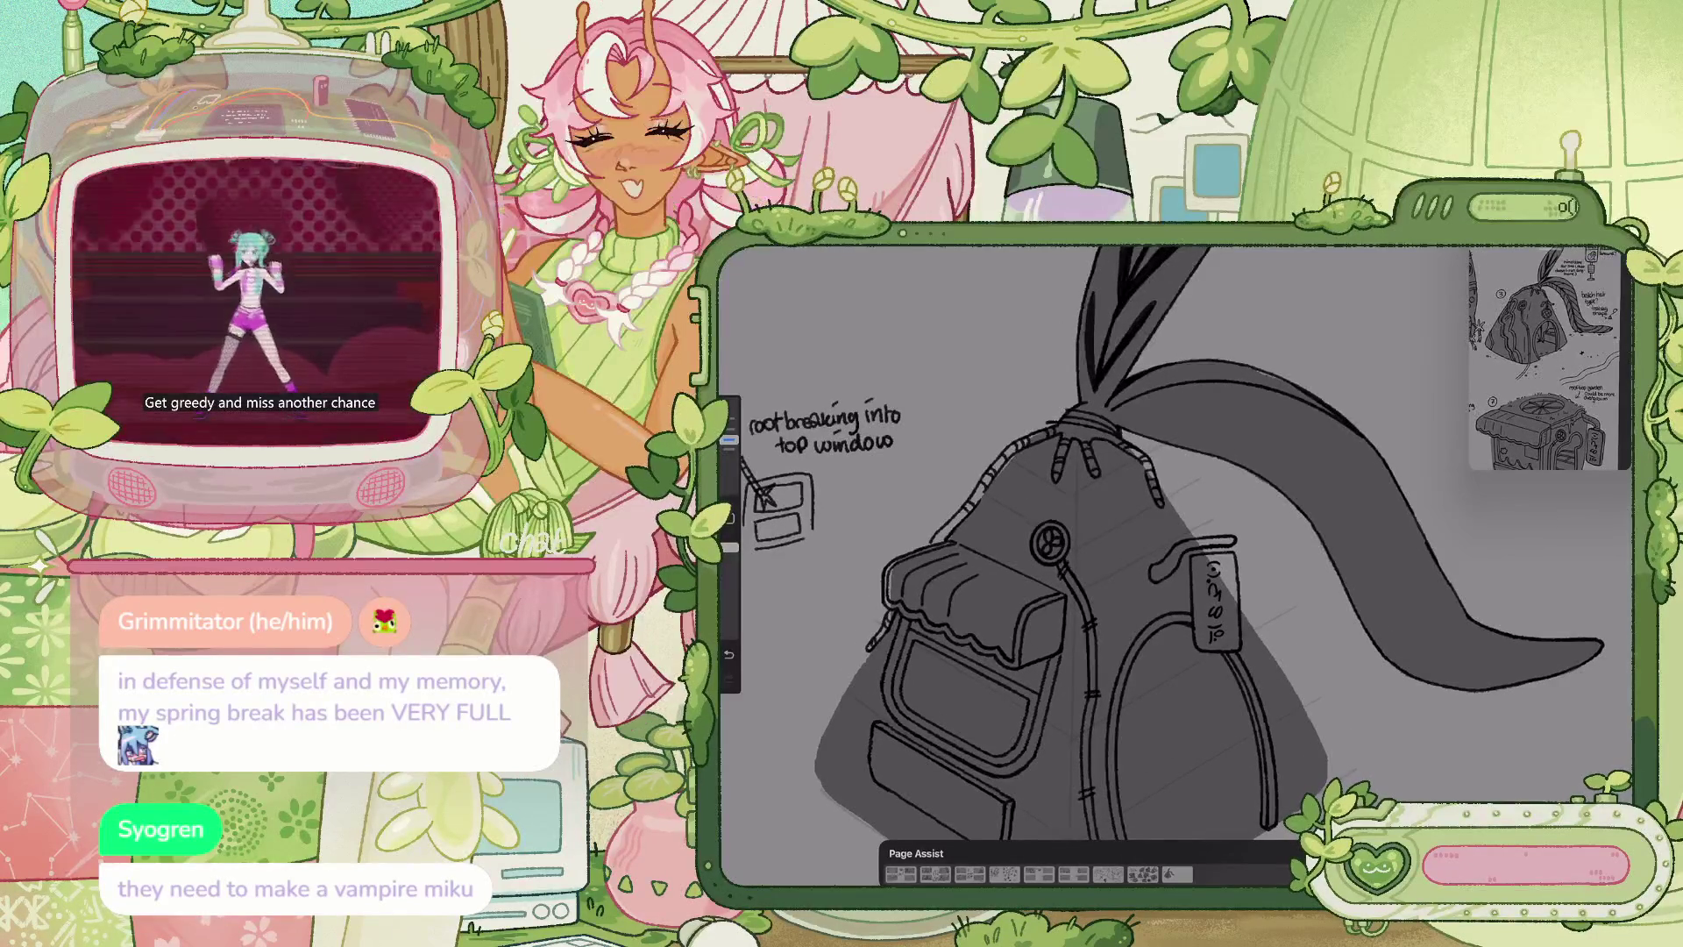
Skip rasterising, switch to Layer 37 and shade the backpack body dark gray with a larger brush
scroll(1175, 543, up, 1)
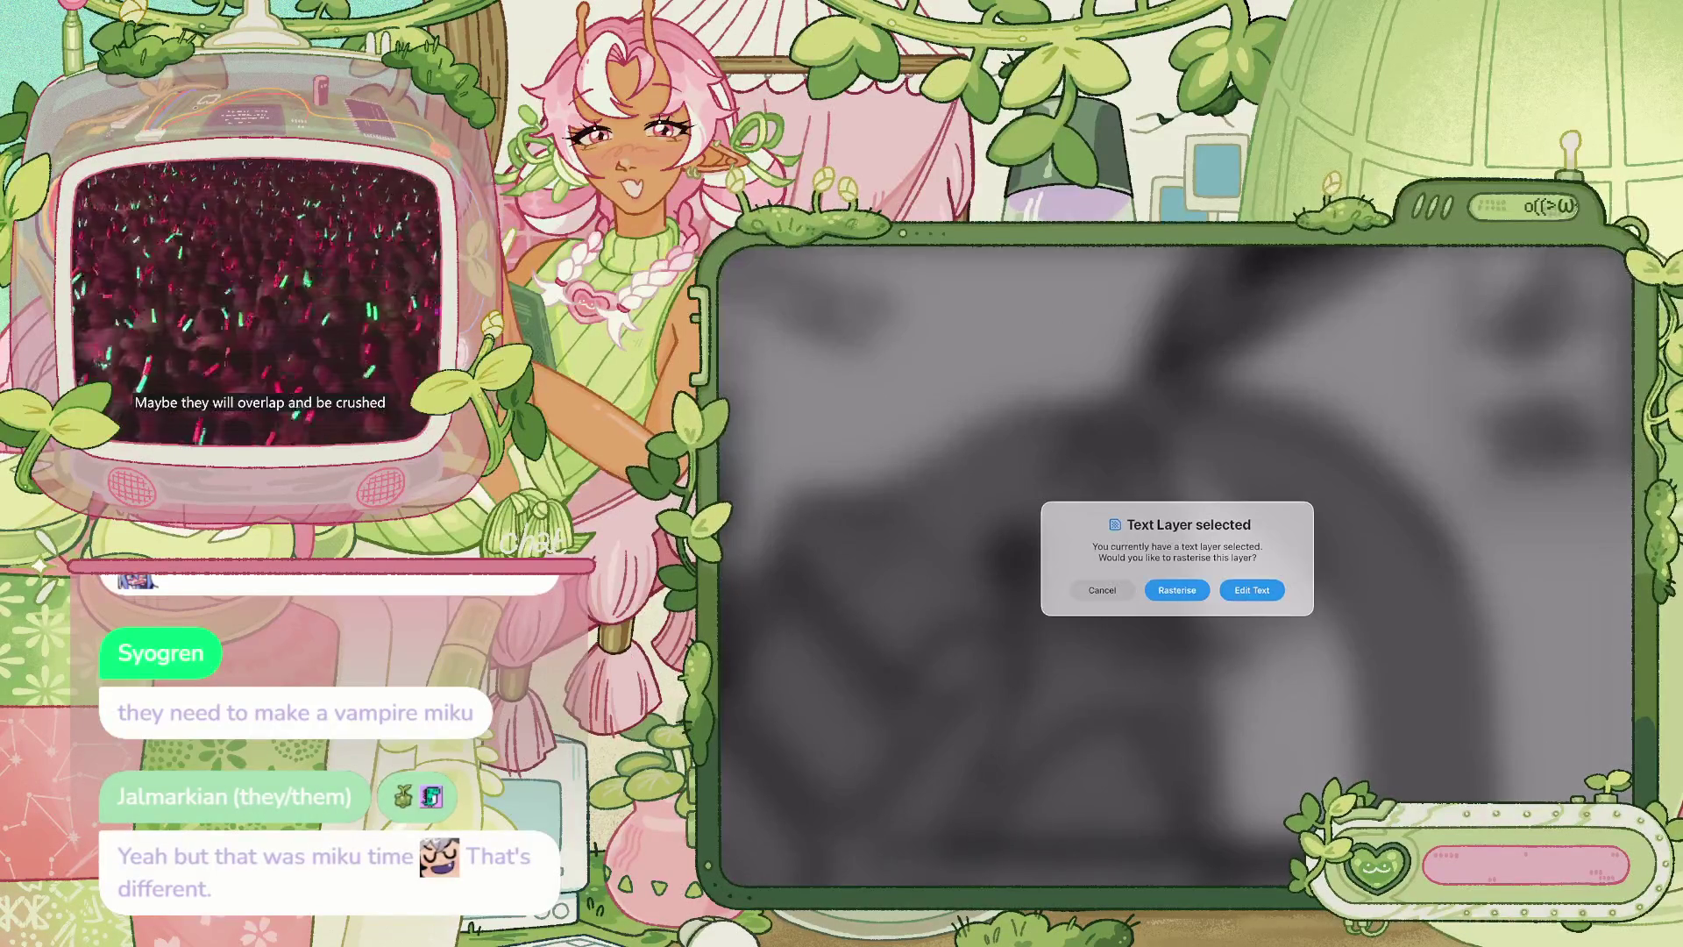
key(Escape)
click(1508, 370)
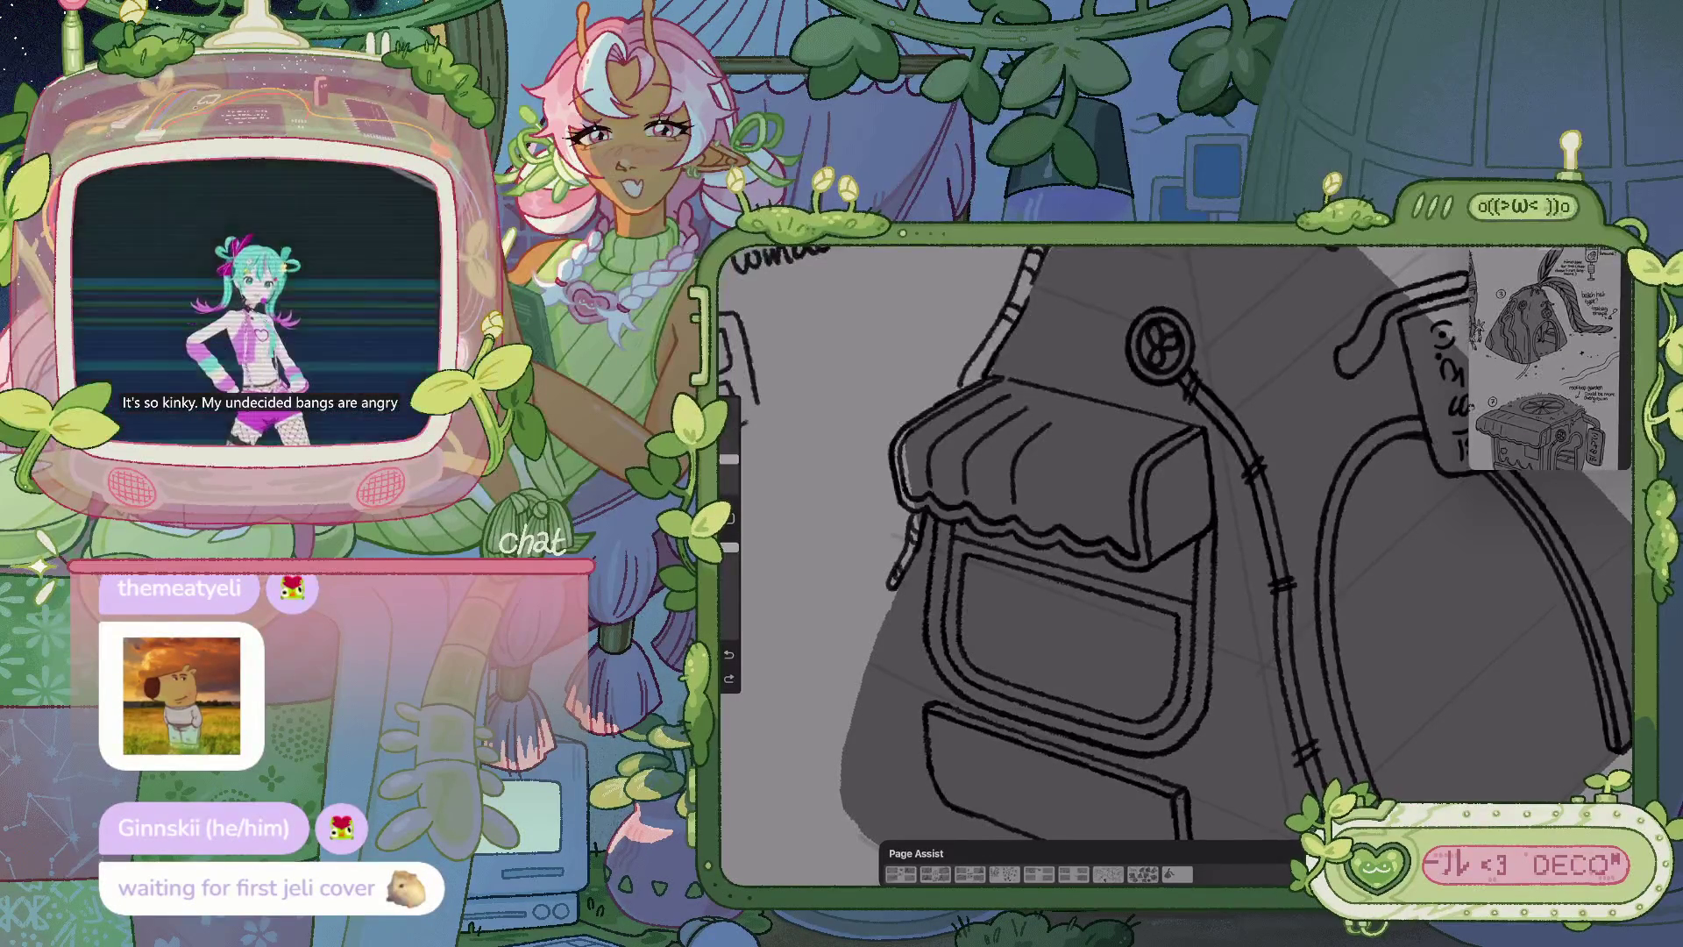
drag(728, 458, 729, 439)
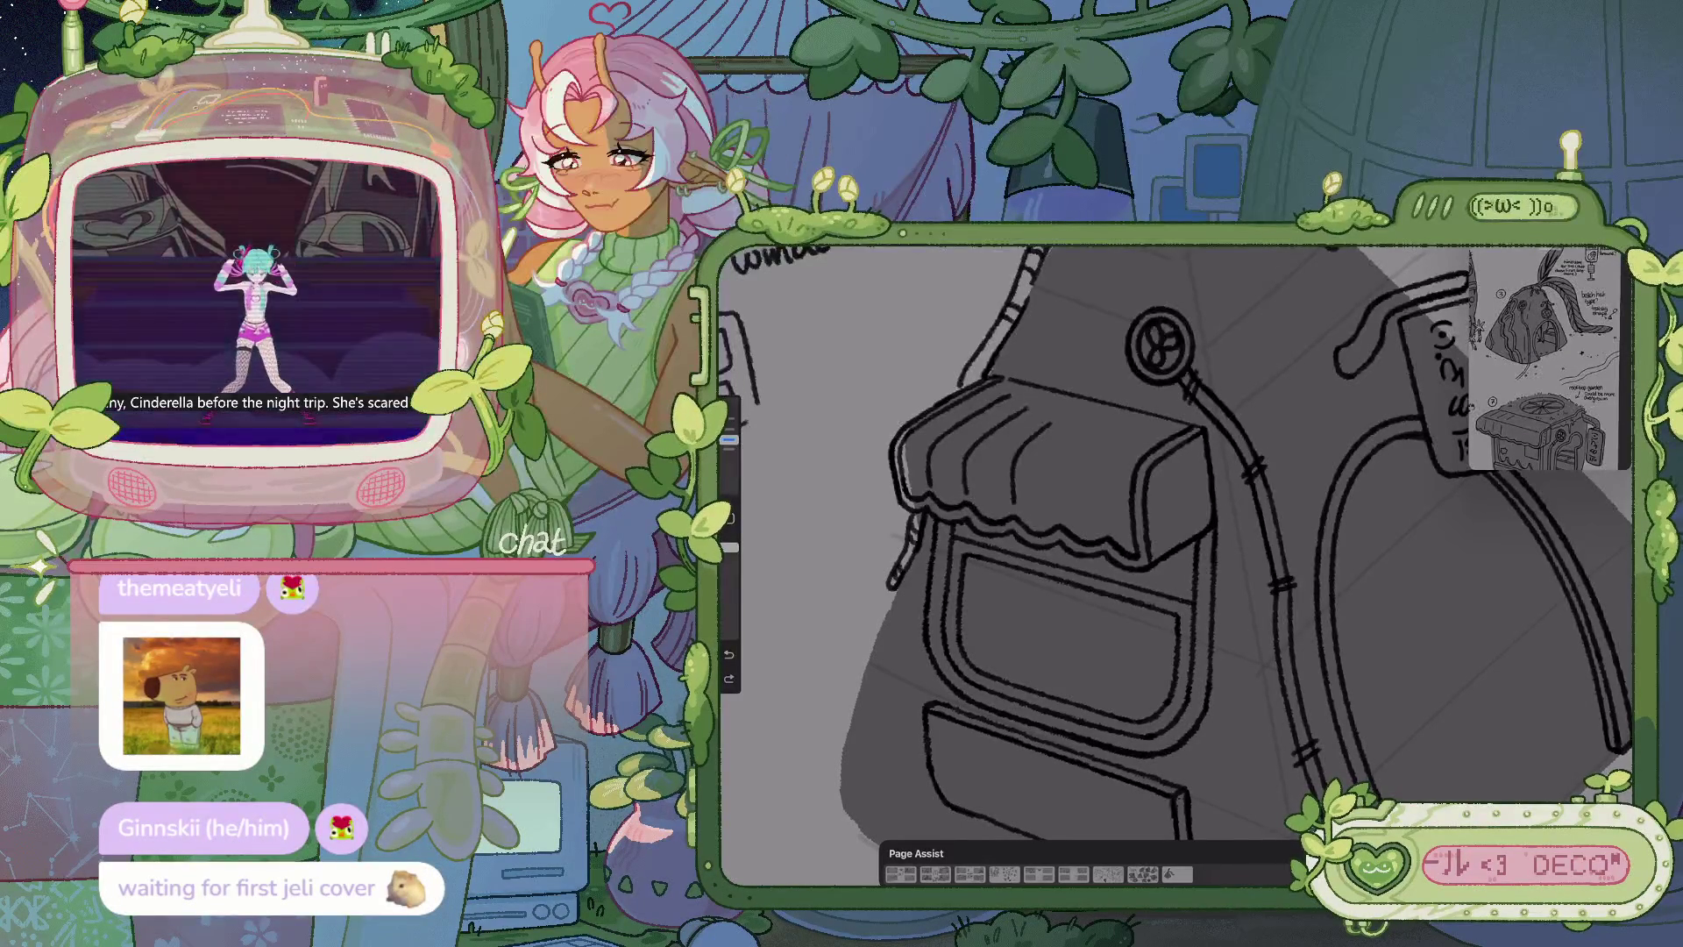
scroll(1175, 544, down, 5)
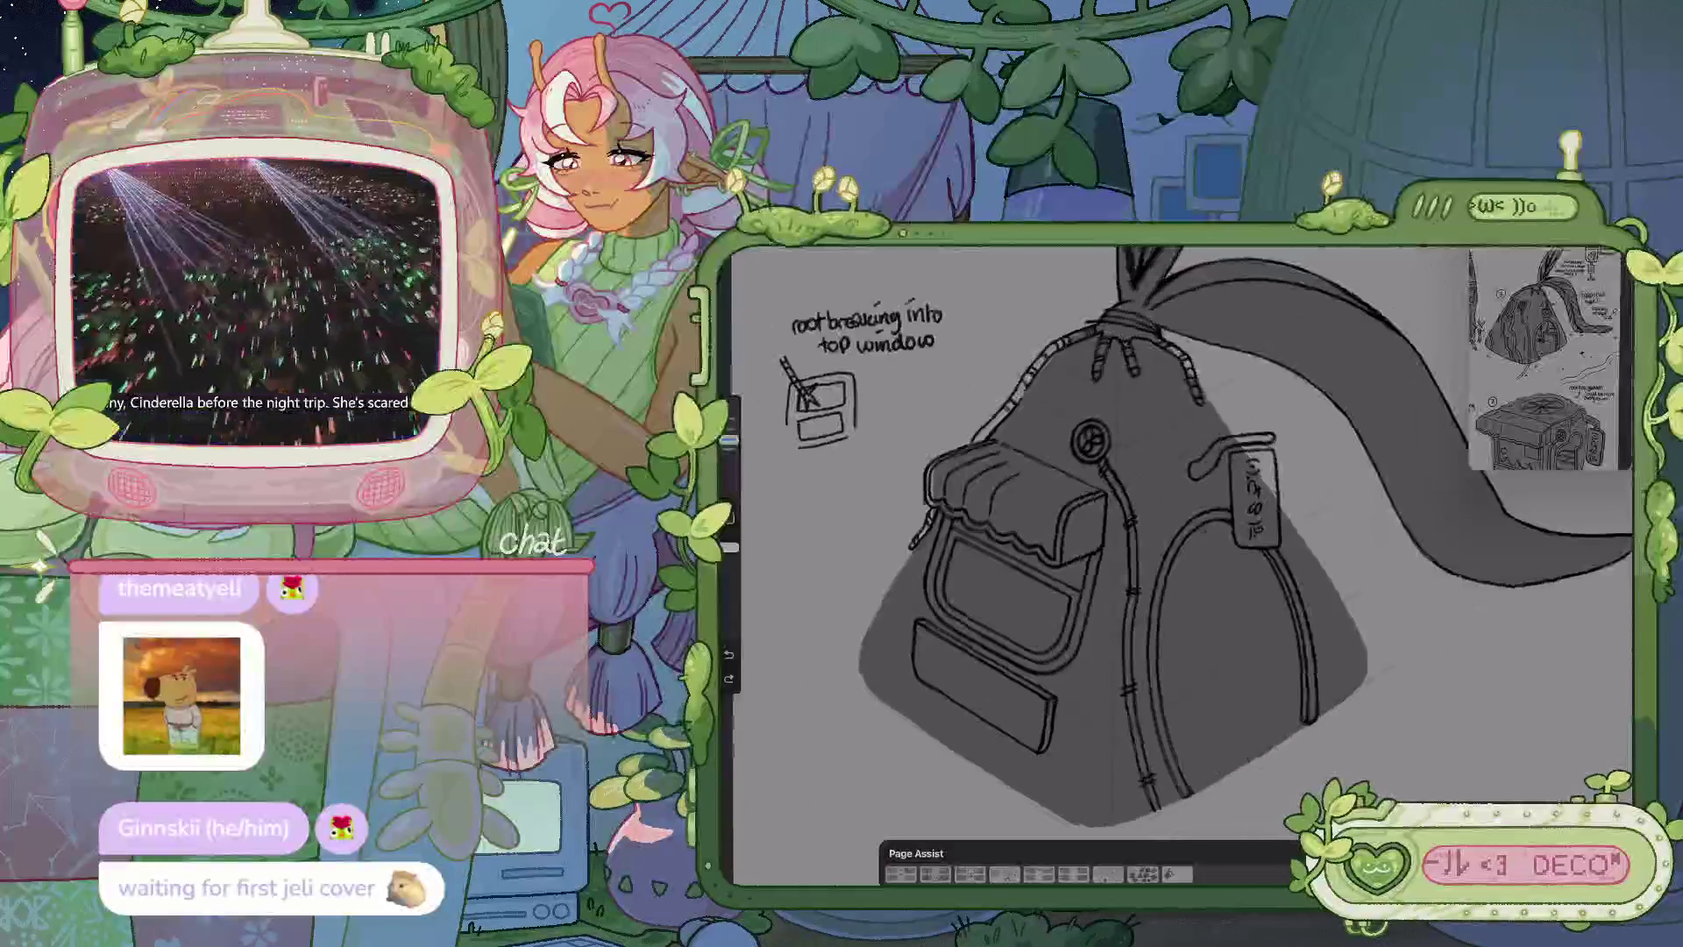
scroll(1174, 544, up, 3)
scroll(1184, 544, up, 2)
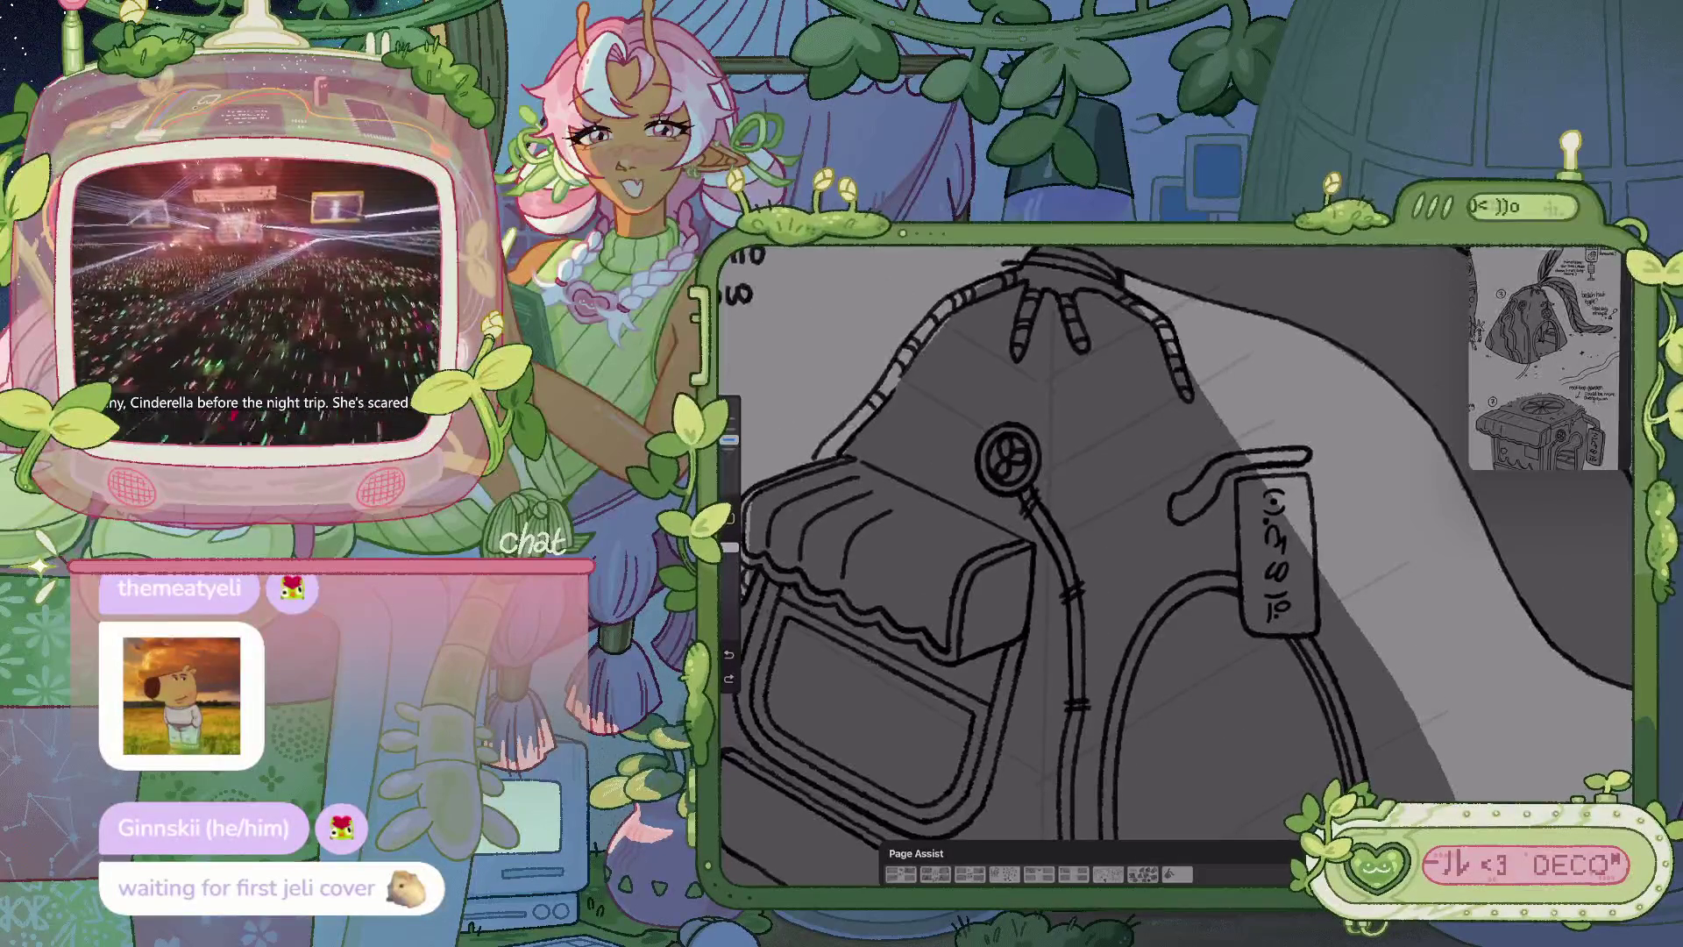
scroll(1551, 359, up, 3)
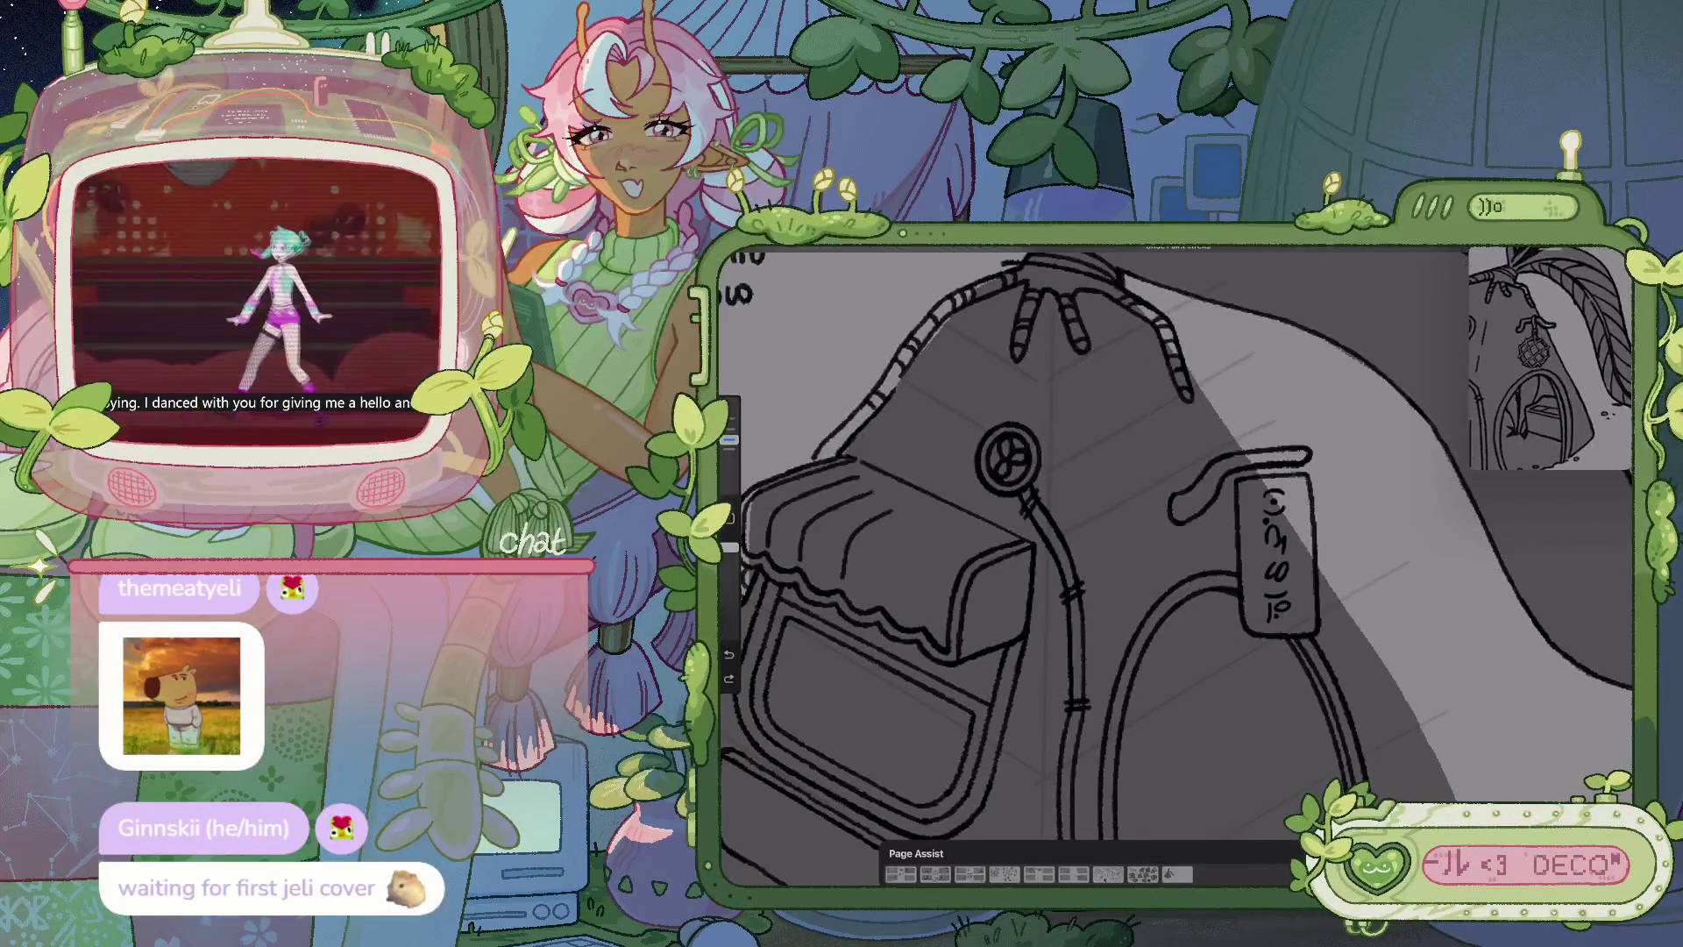
scroll(1174, 543, down, 2)
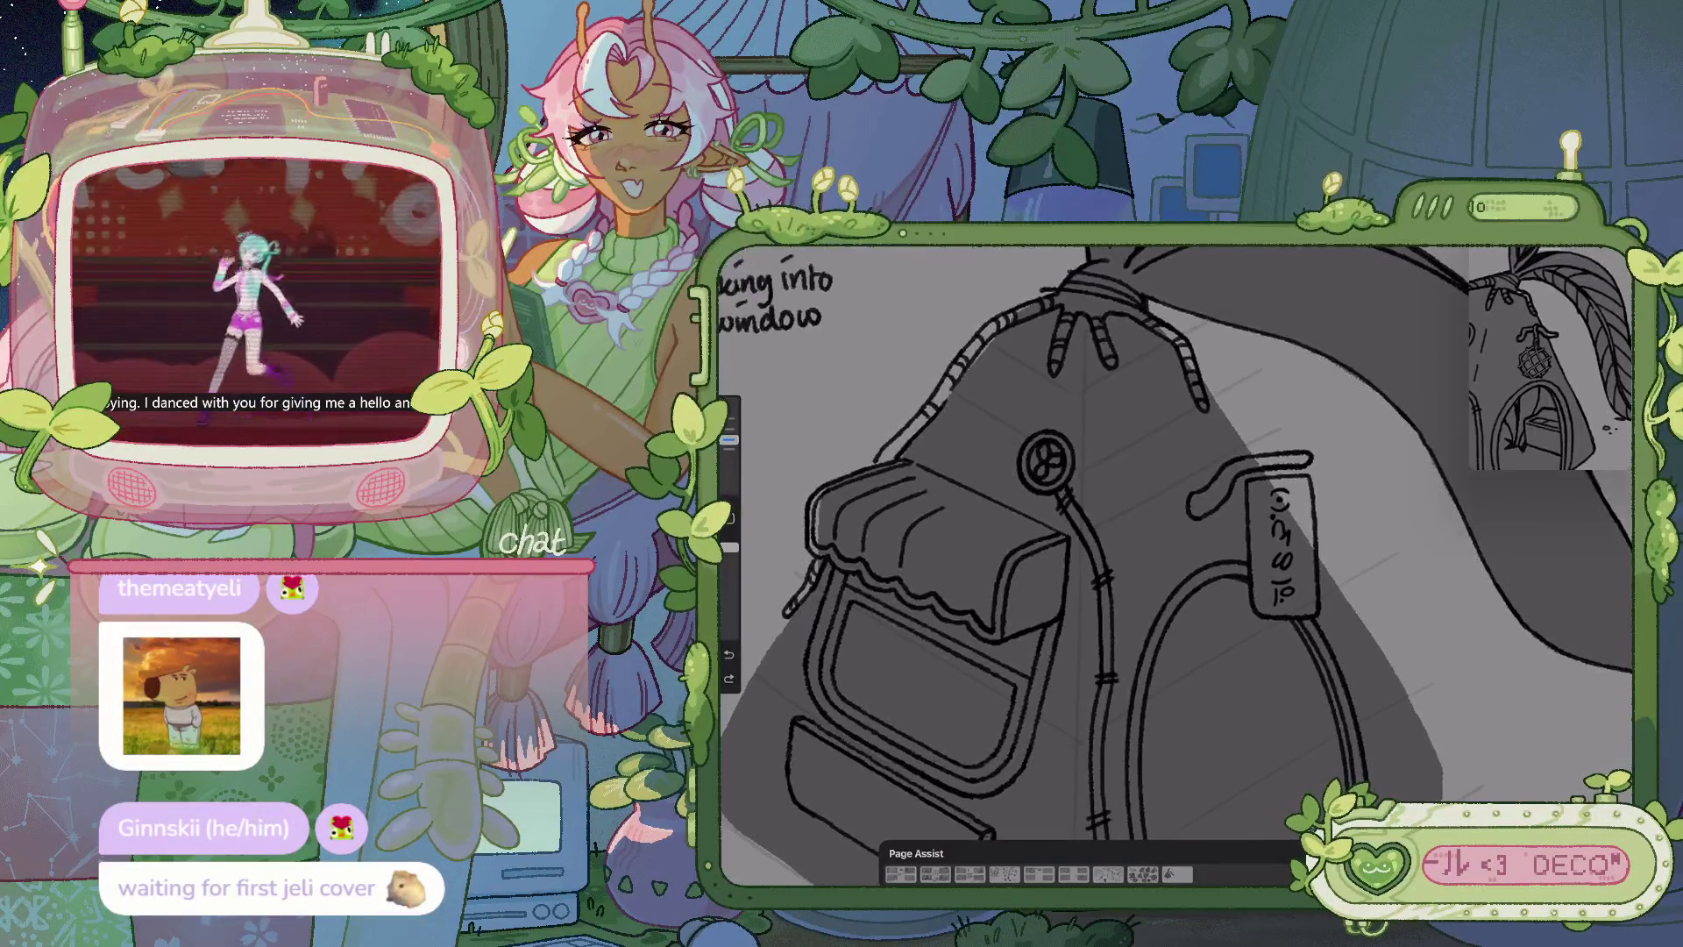
scroll(1175, 561, down, 2)
scroll(1175, 561, down, 2)
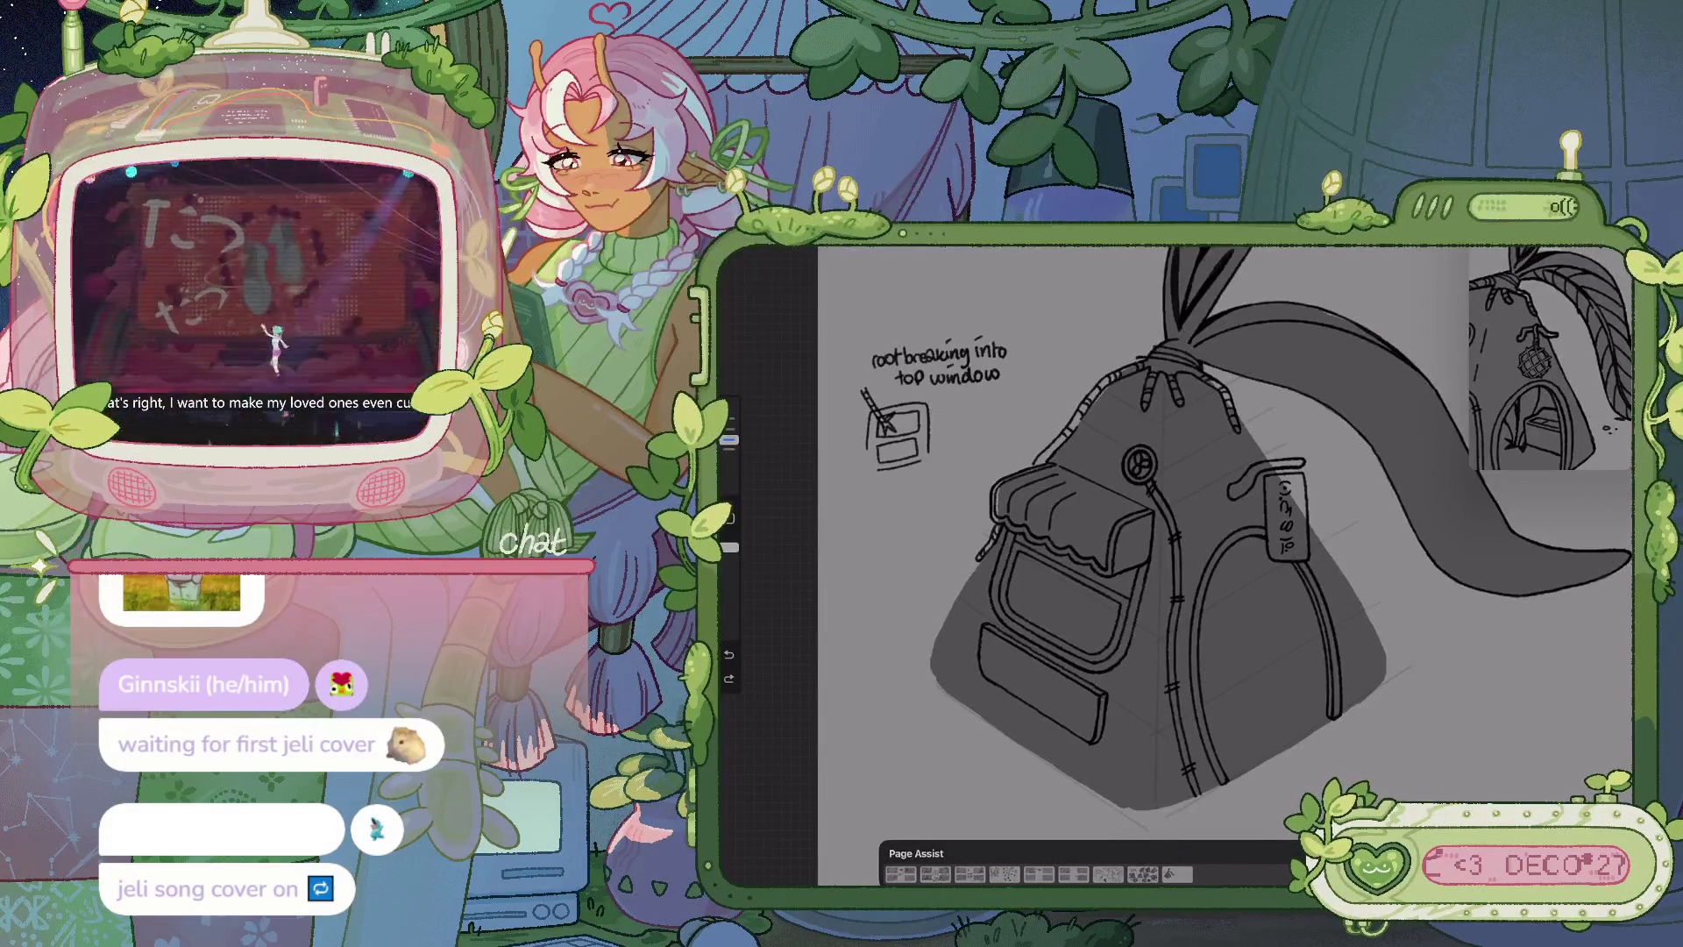
scroll(1253, 500, up, 2)
scroll(1254, 499, up, 2)
scroll(1254, 499, up, 2)
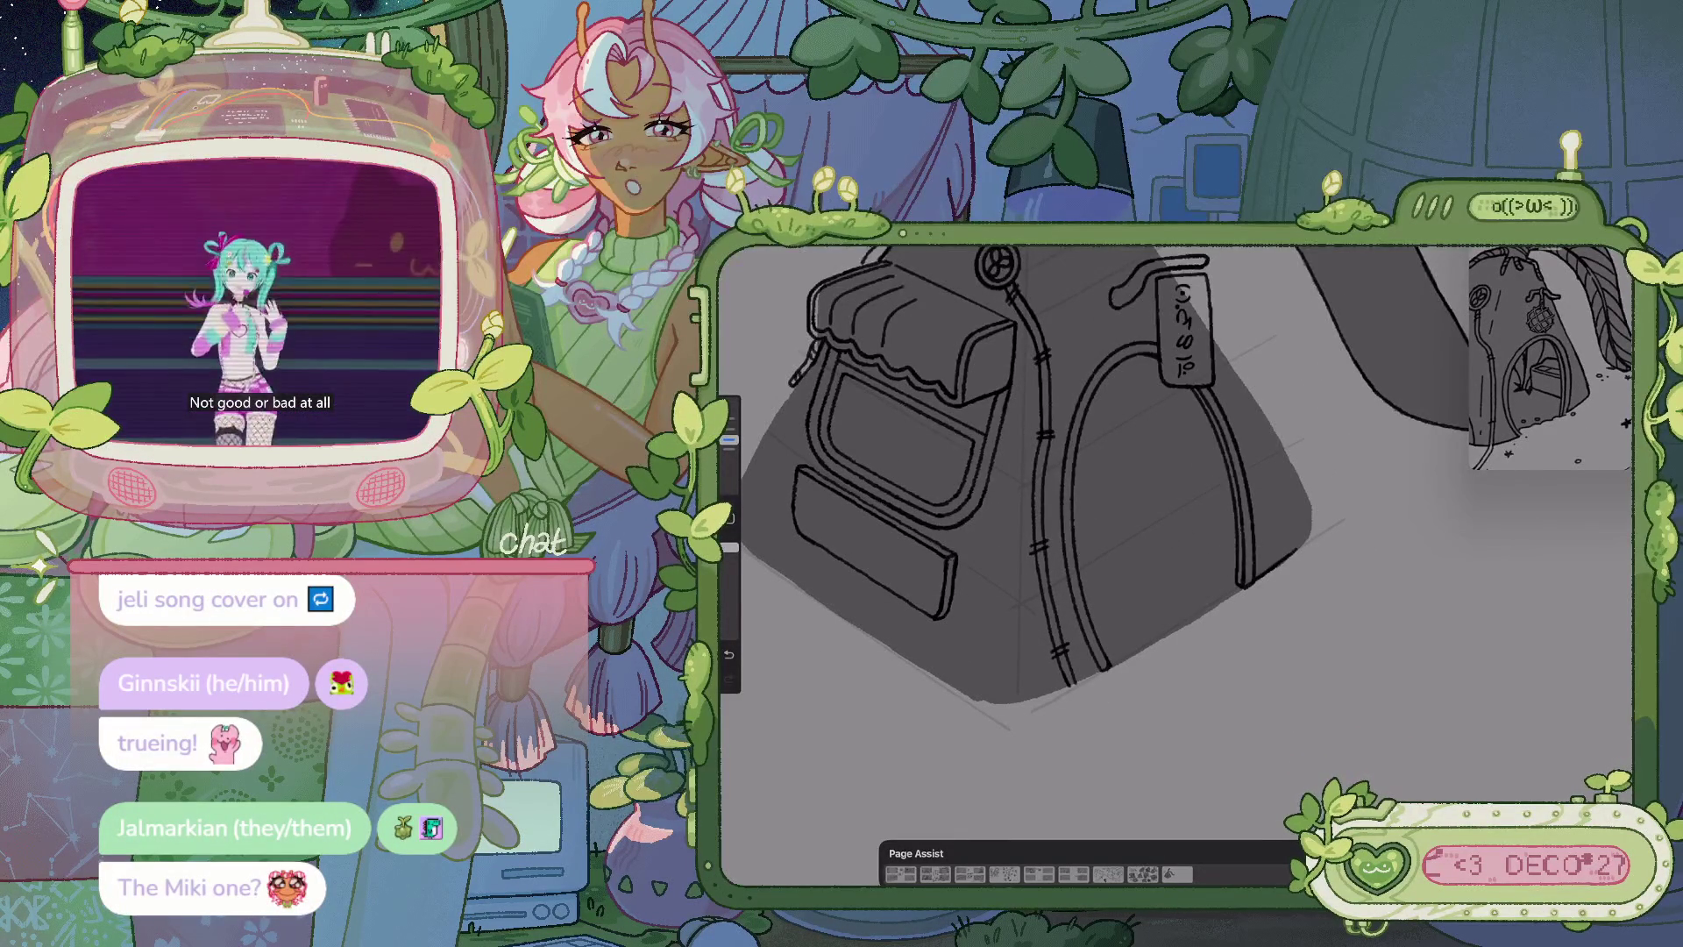
scroll(1096, 474, up, 3)
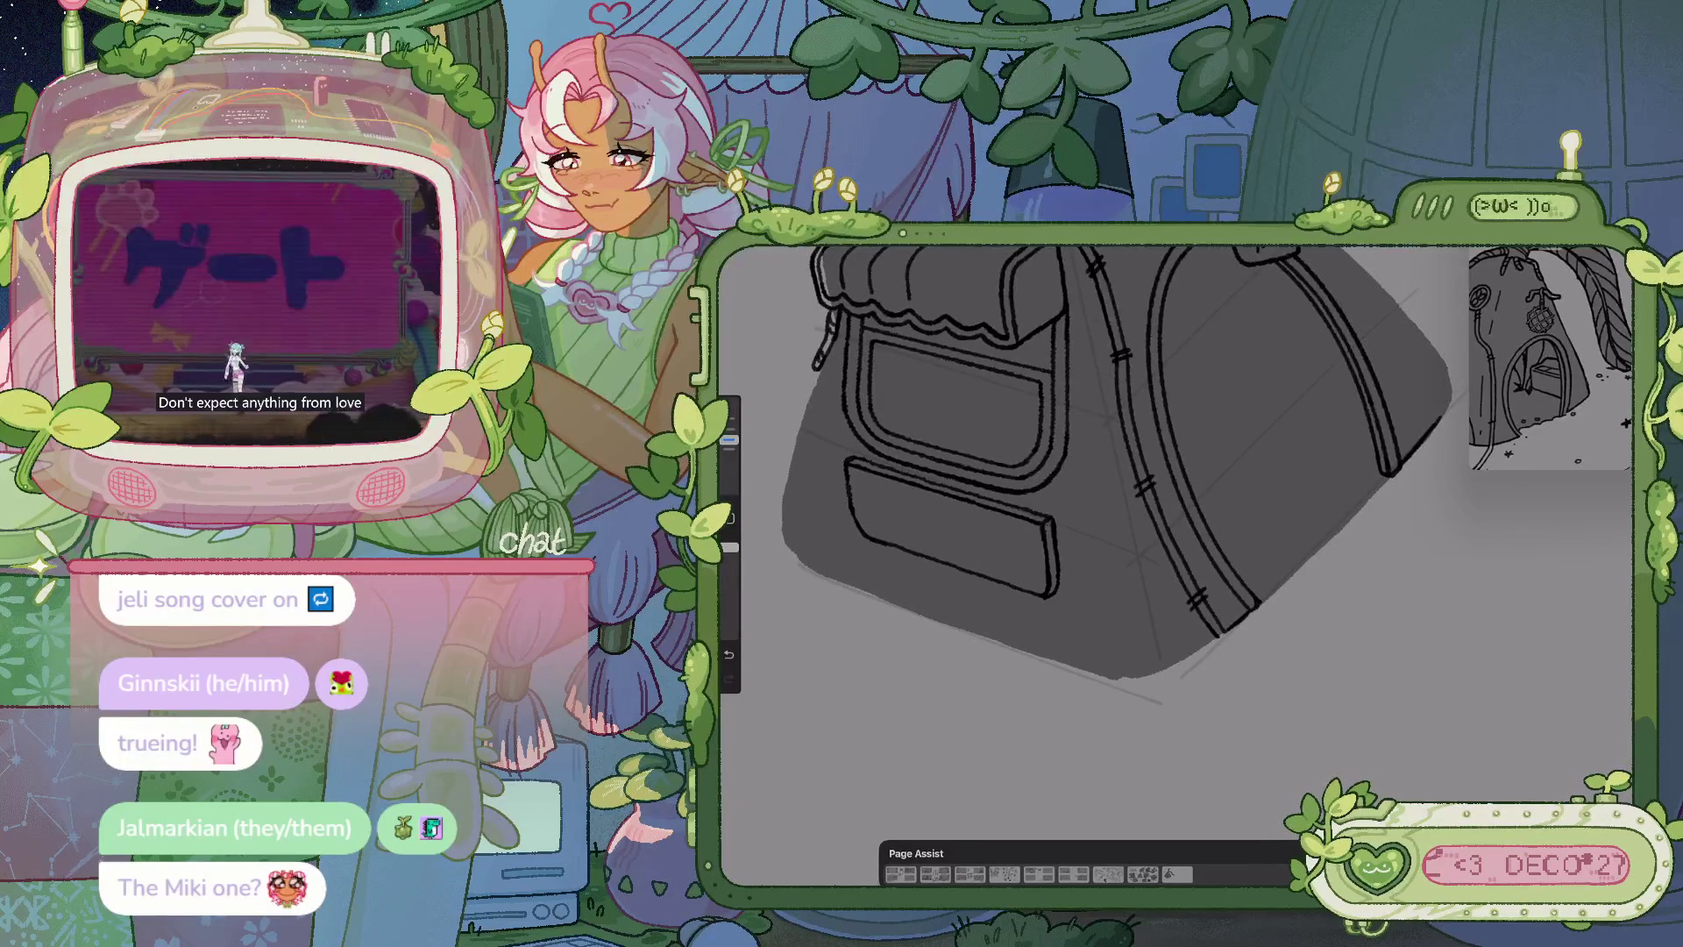
Add a short stroke on the bag's lower-left edge and tilt the canvas to angle the sketch
scroll(1096, 491, down, 3)
scroll(1184, 500, up, 1)
scroll(1227, 499, left, 3)
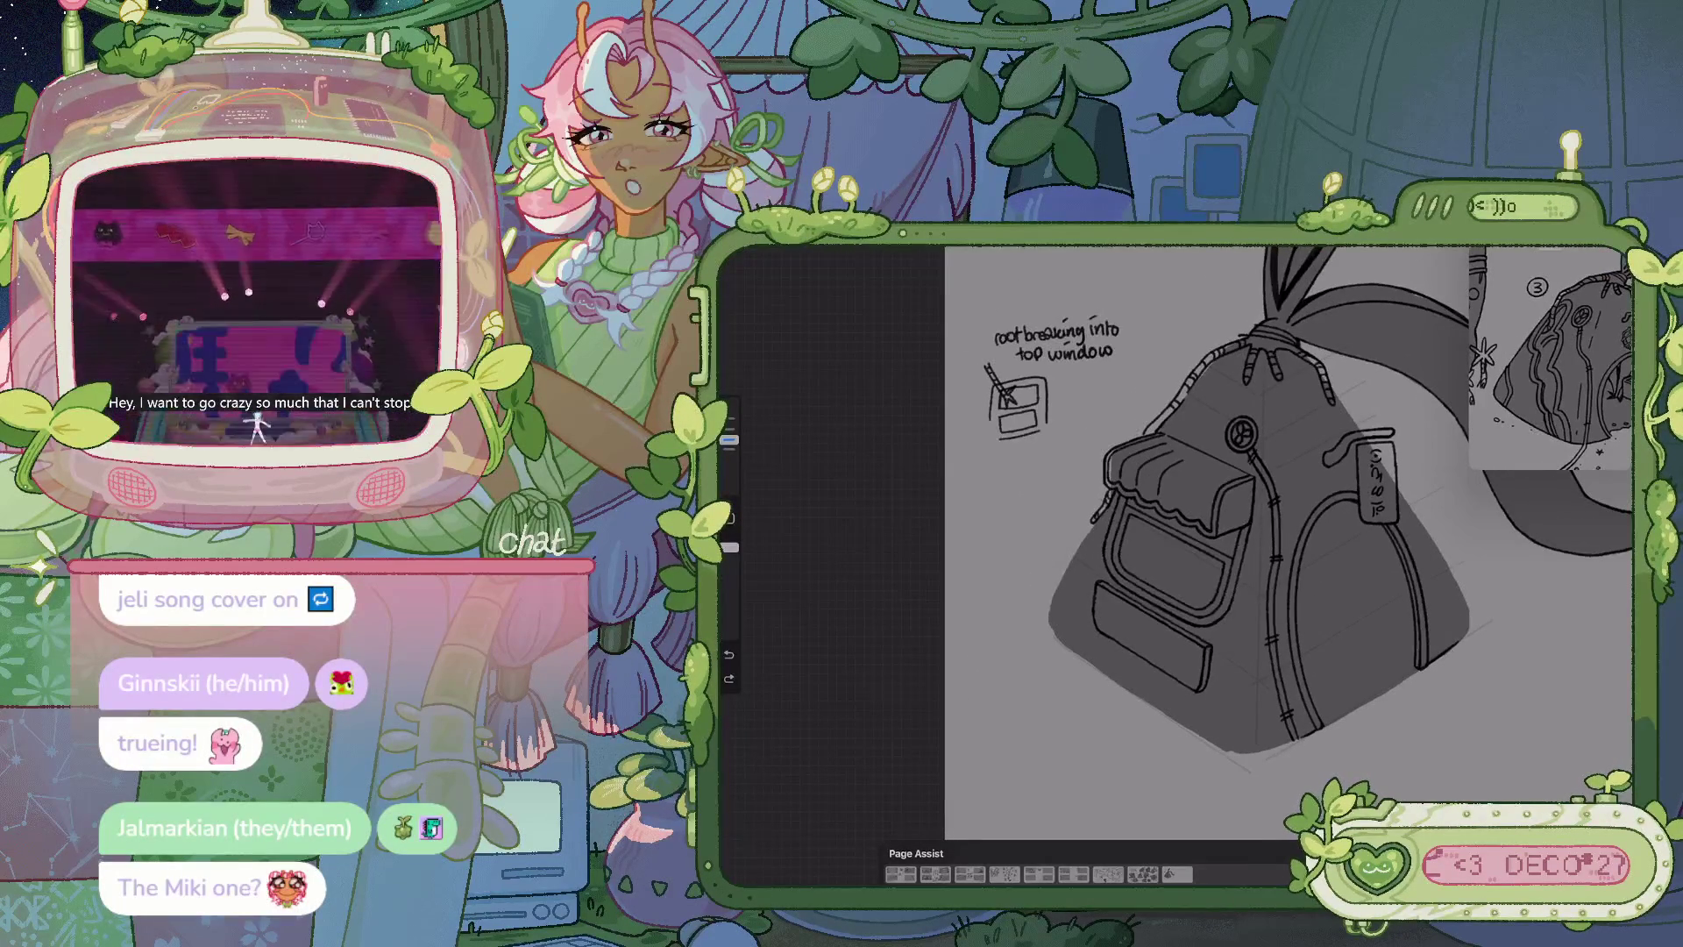
scroll(1272, 526, up, 3)
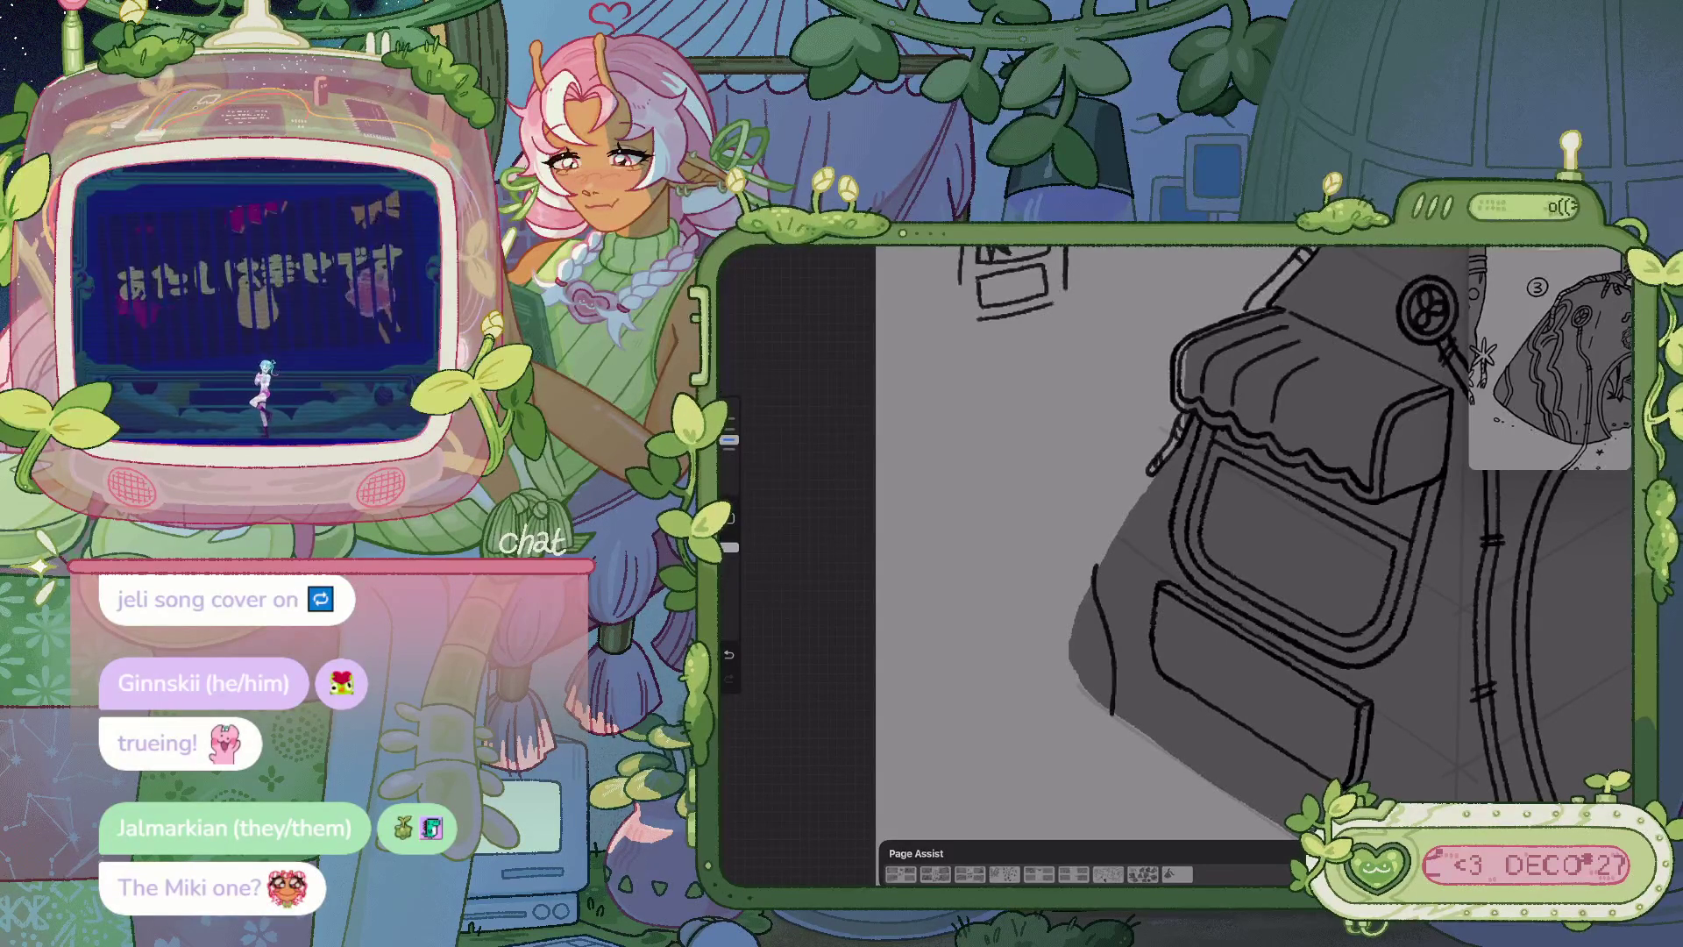
drag(1122, 701, 1126, 721)
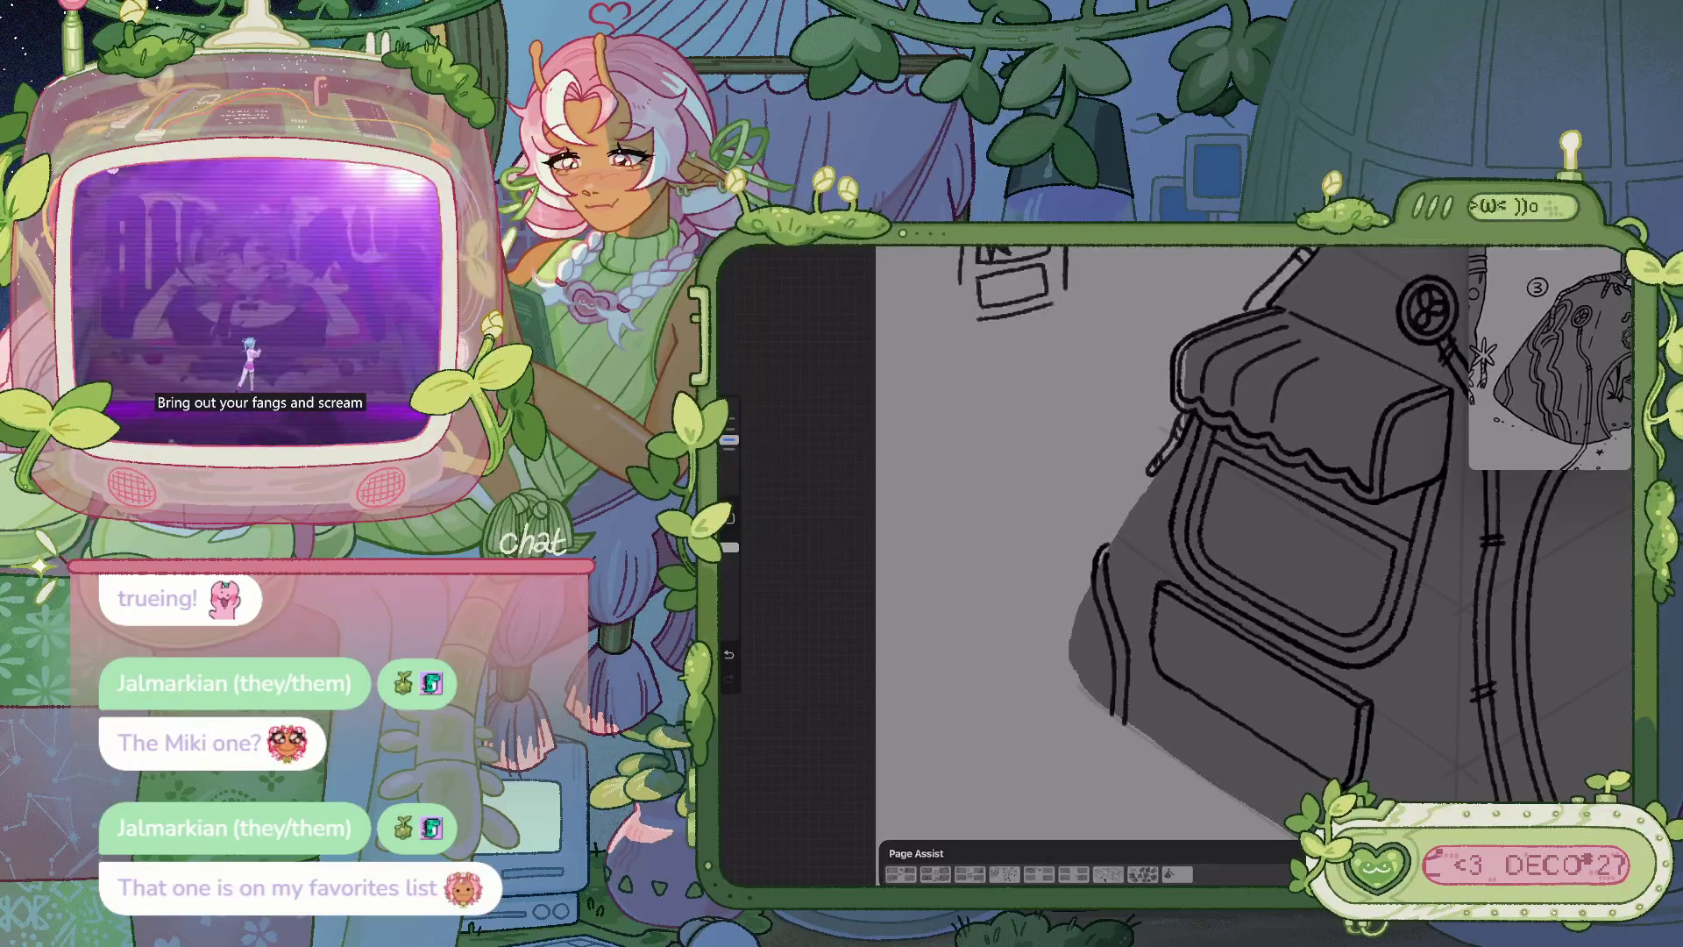
scroll(1253, 543, down, 3)
scroll(1298, 526, down, 2)
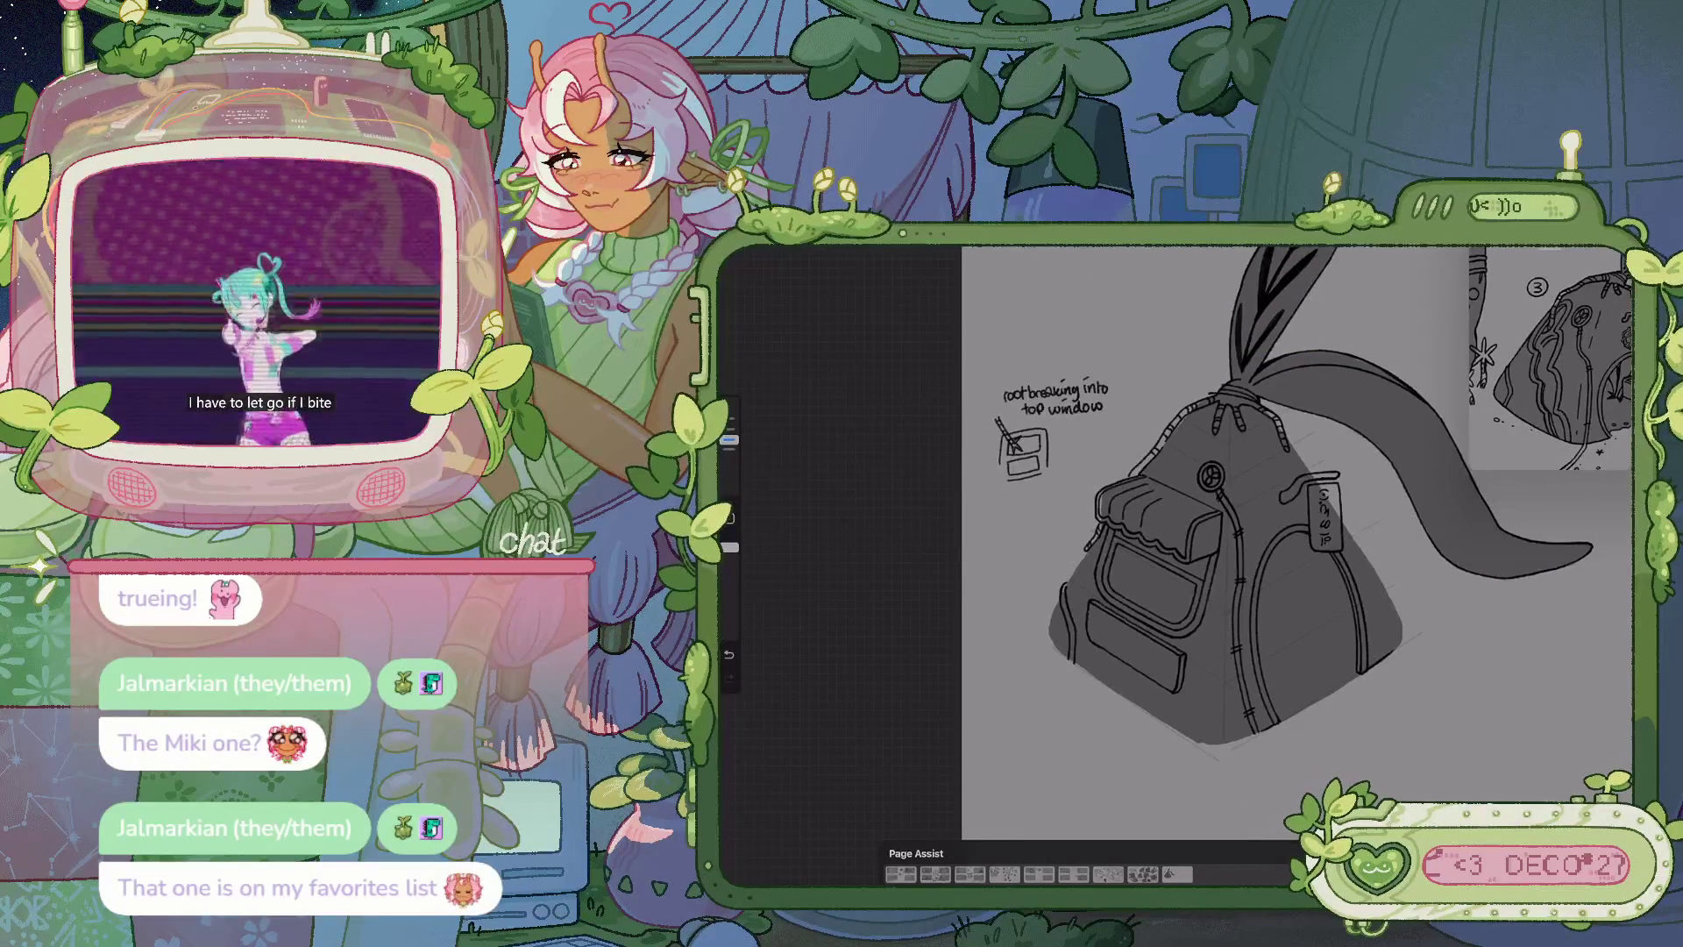
scroll(1227, 526, up, 5)
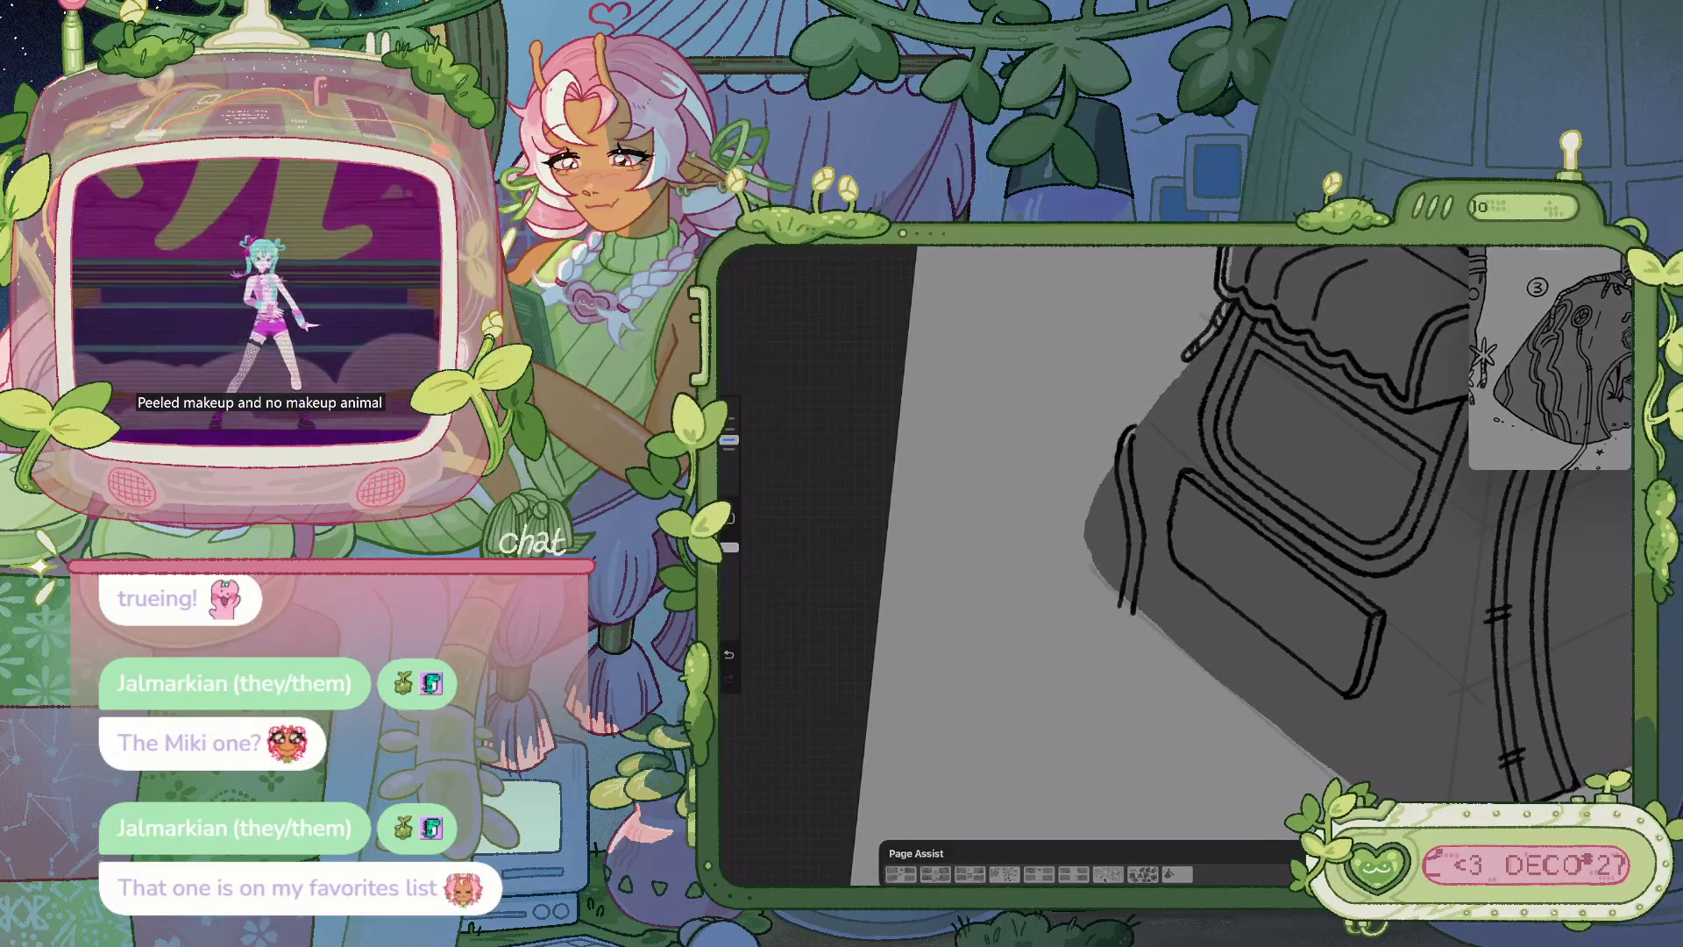
scroll(1227, 526, down, 5)
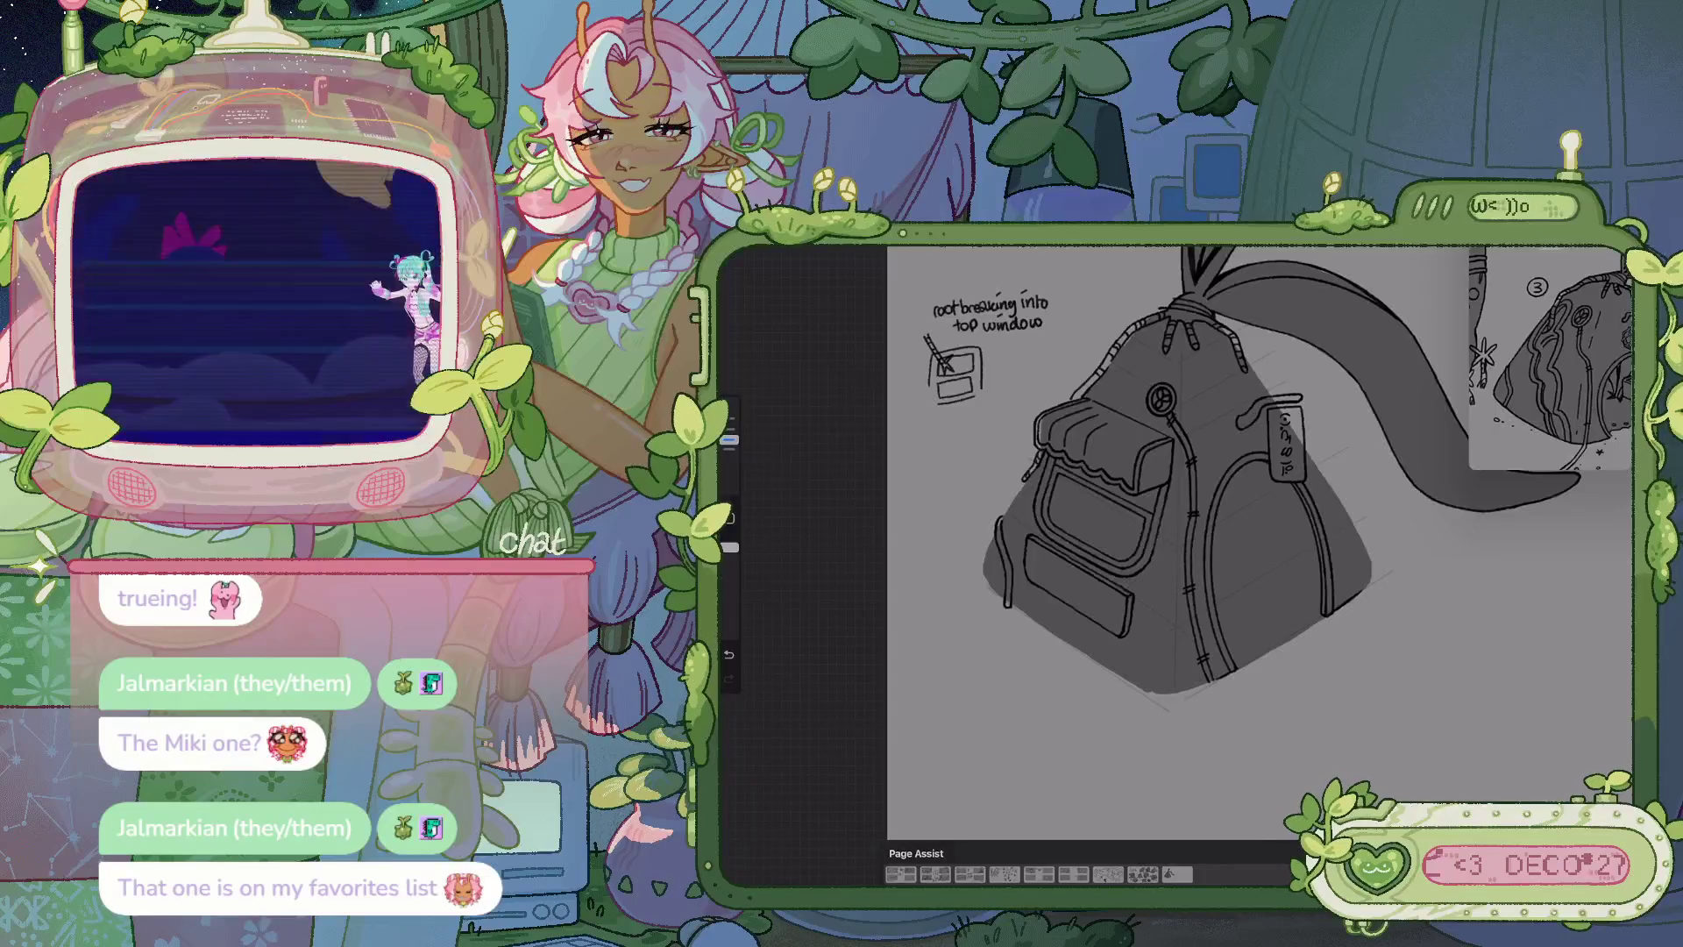
drag(1175, 526, 1078, 508)
scroll(1052, 491, up, 5)
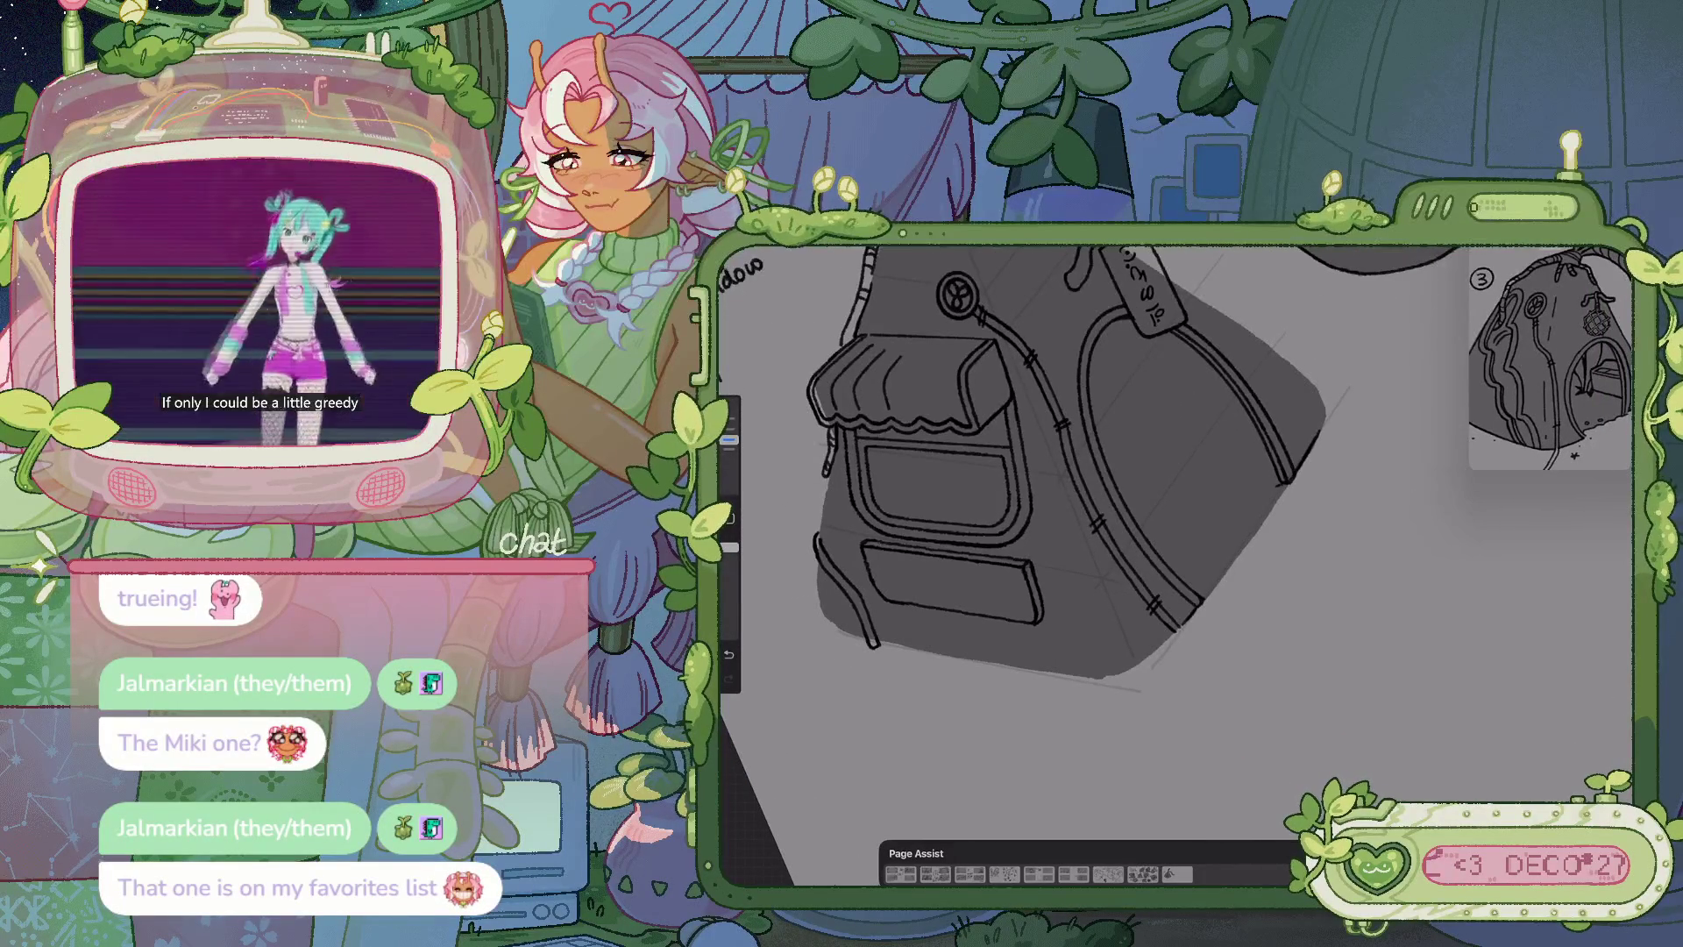
Undo stray strokes and draw a tiny circle on the bag's side near its bottom edge
key(ctrl+z)
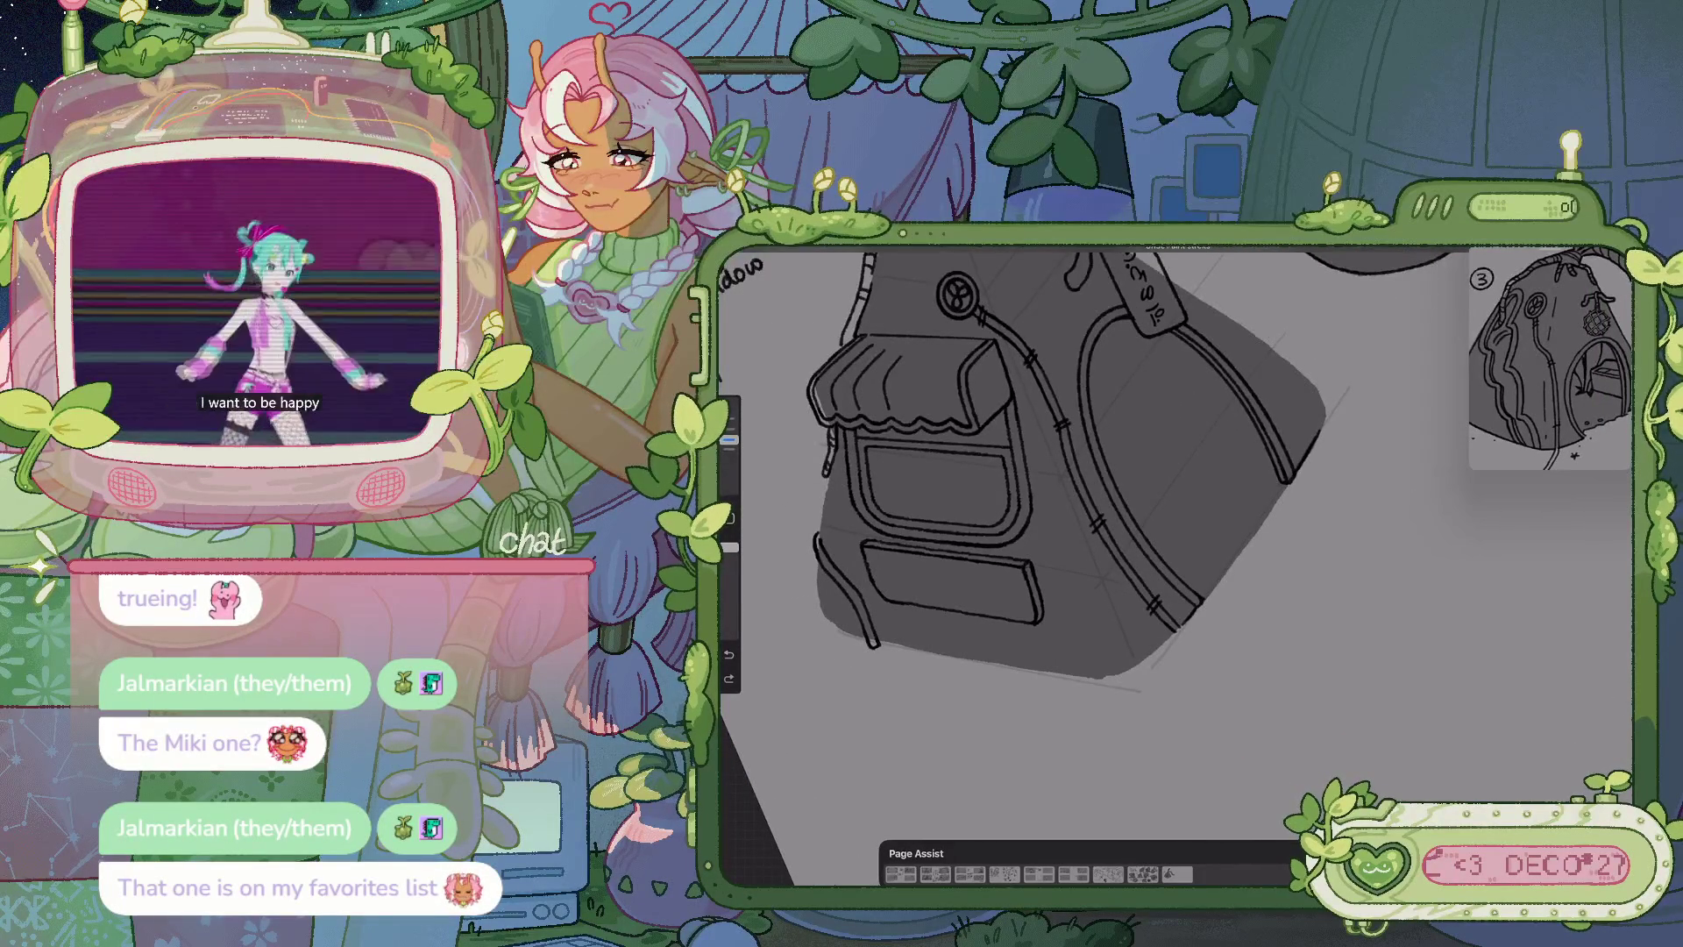
key(ctrl+z)
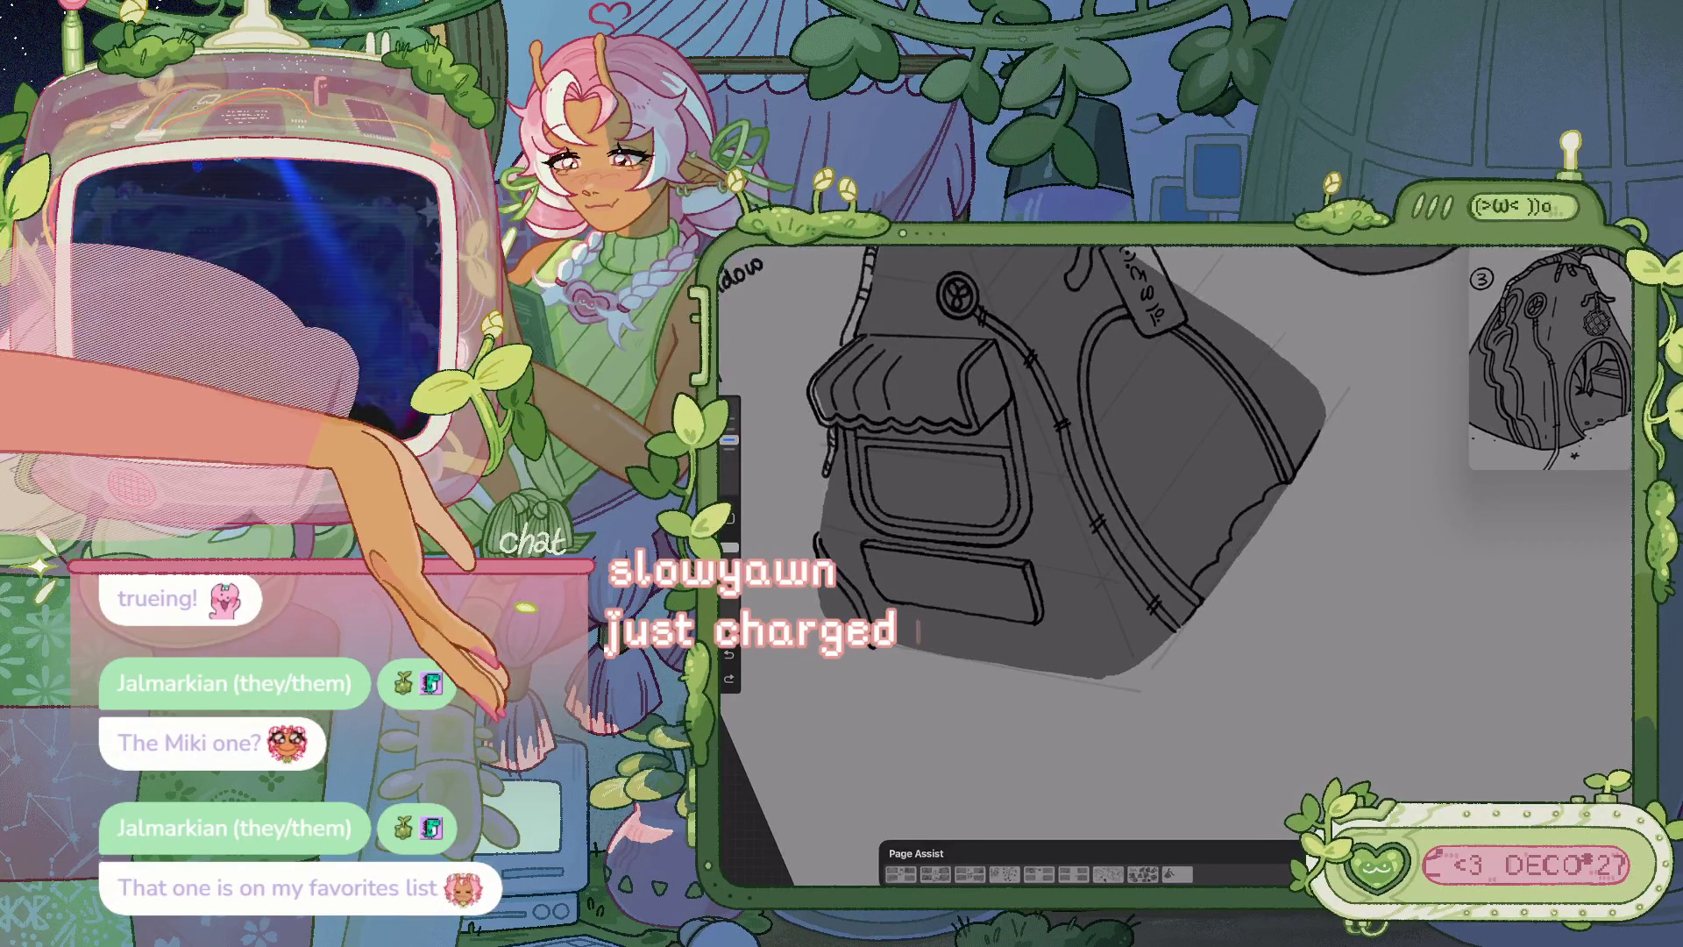
scroll(1096, 526, down, 3)
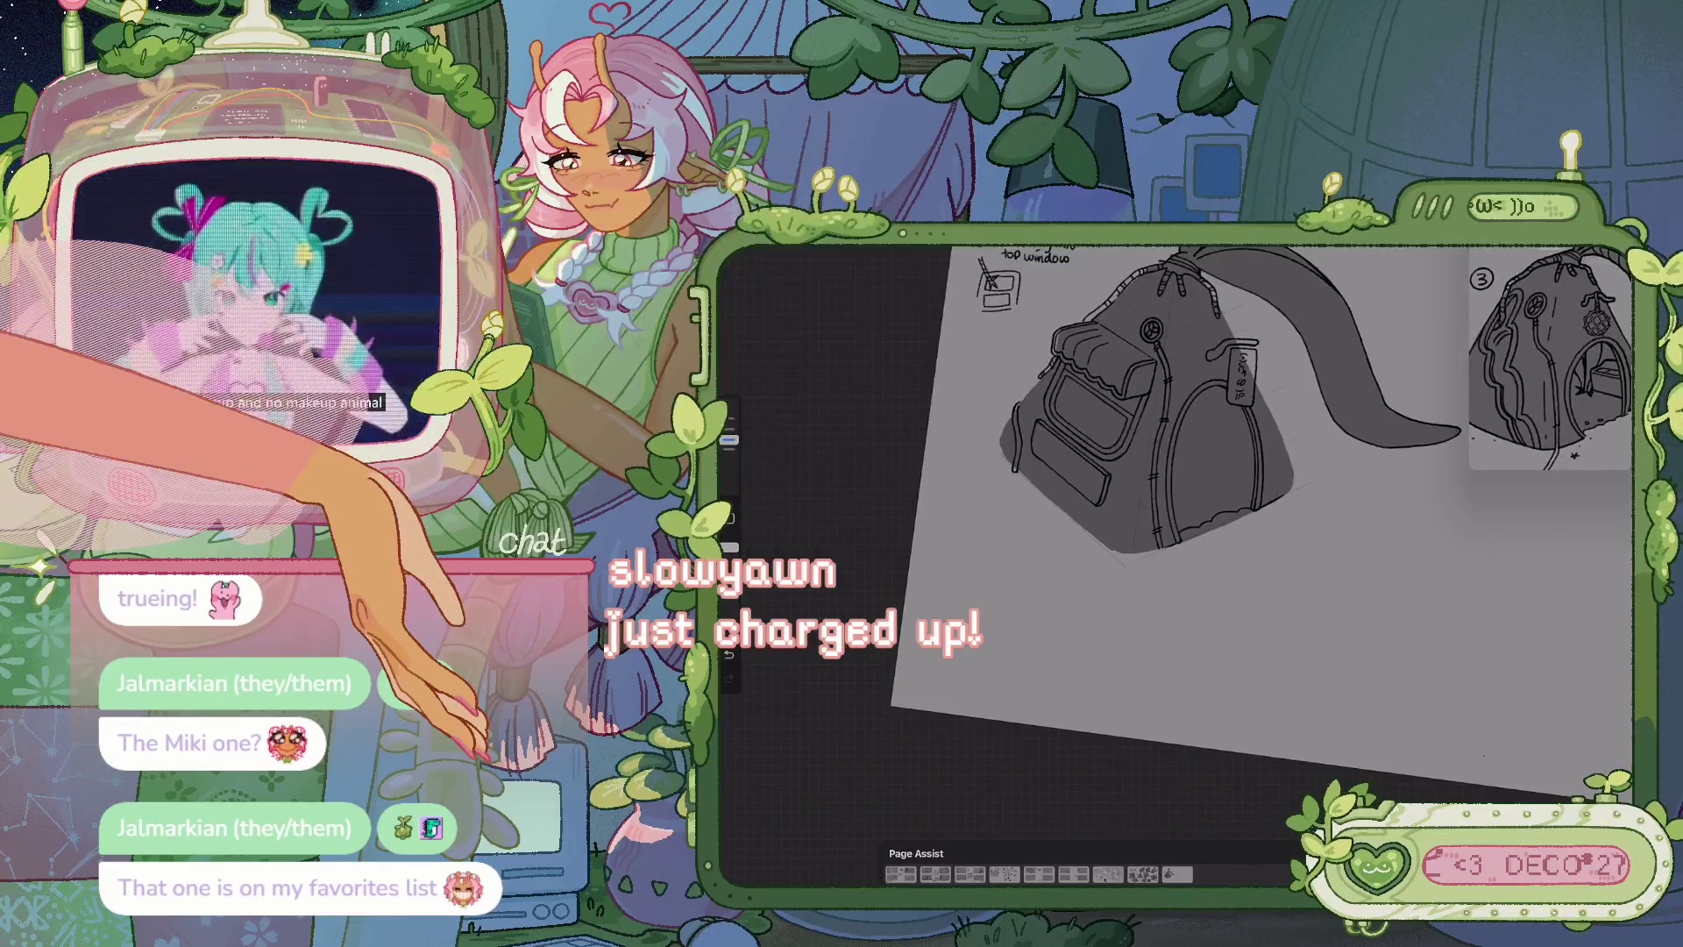
scroll(1095, 526, up, 3)
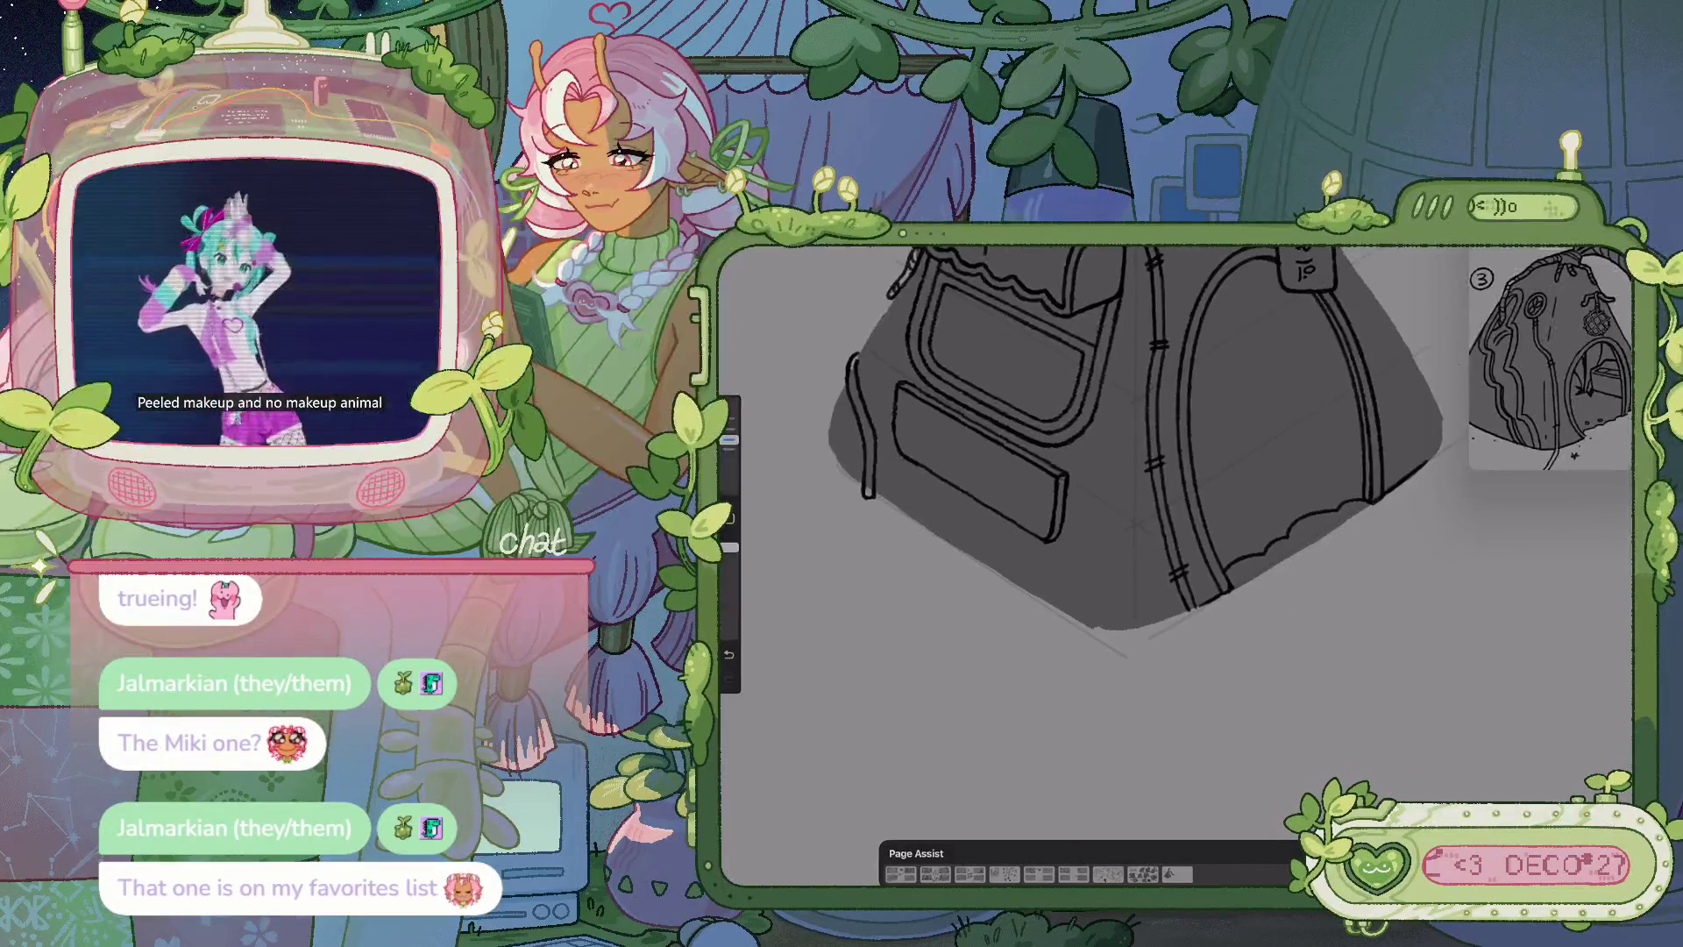
drag(1269, 532, 1280, 528)
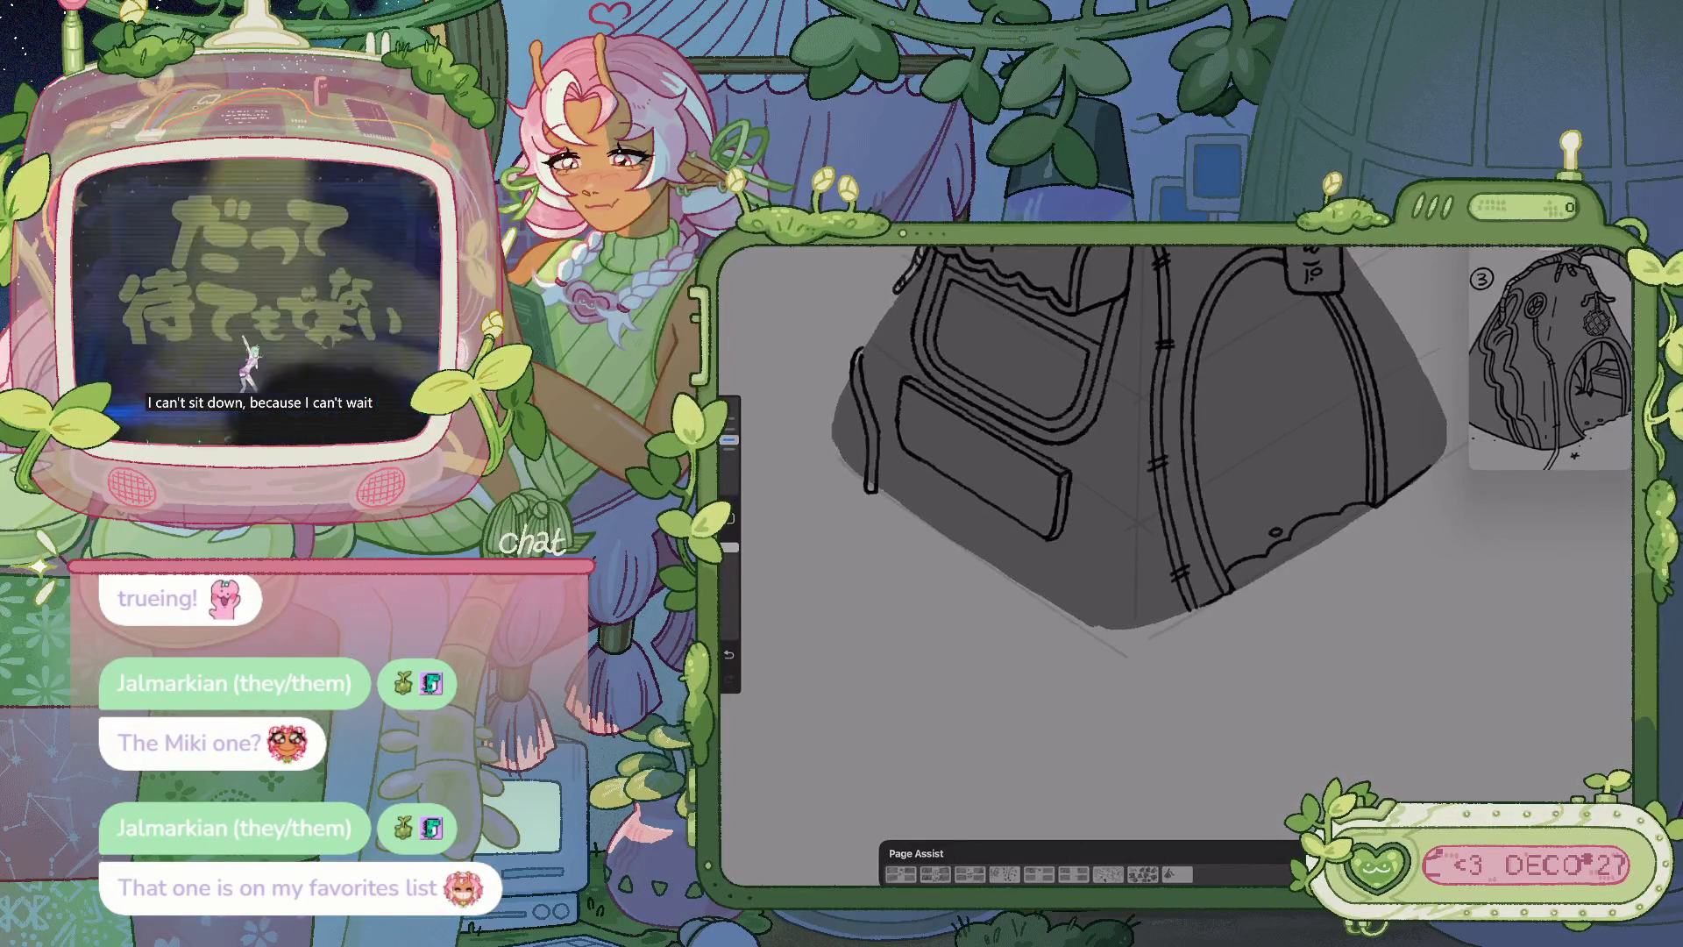
scroll(1096, 478, up, 2)
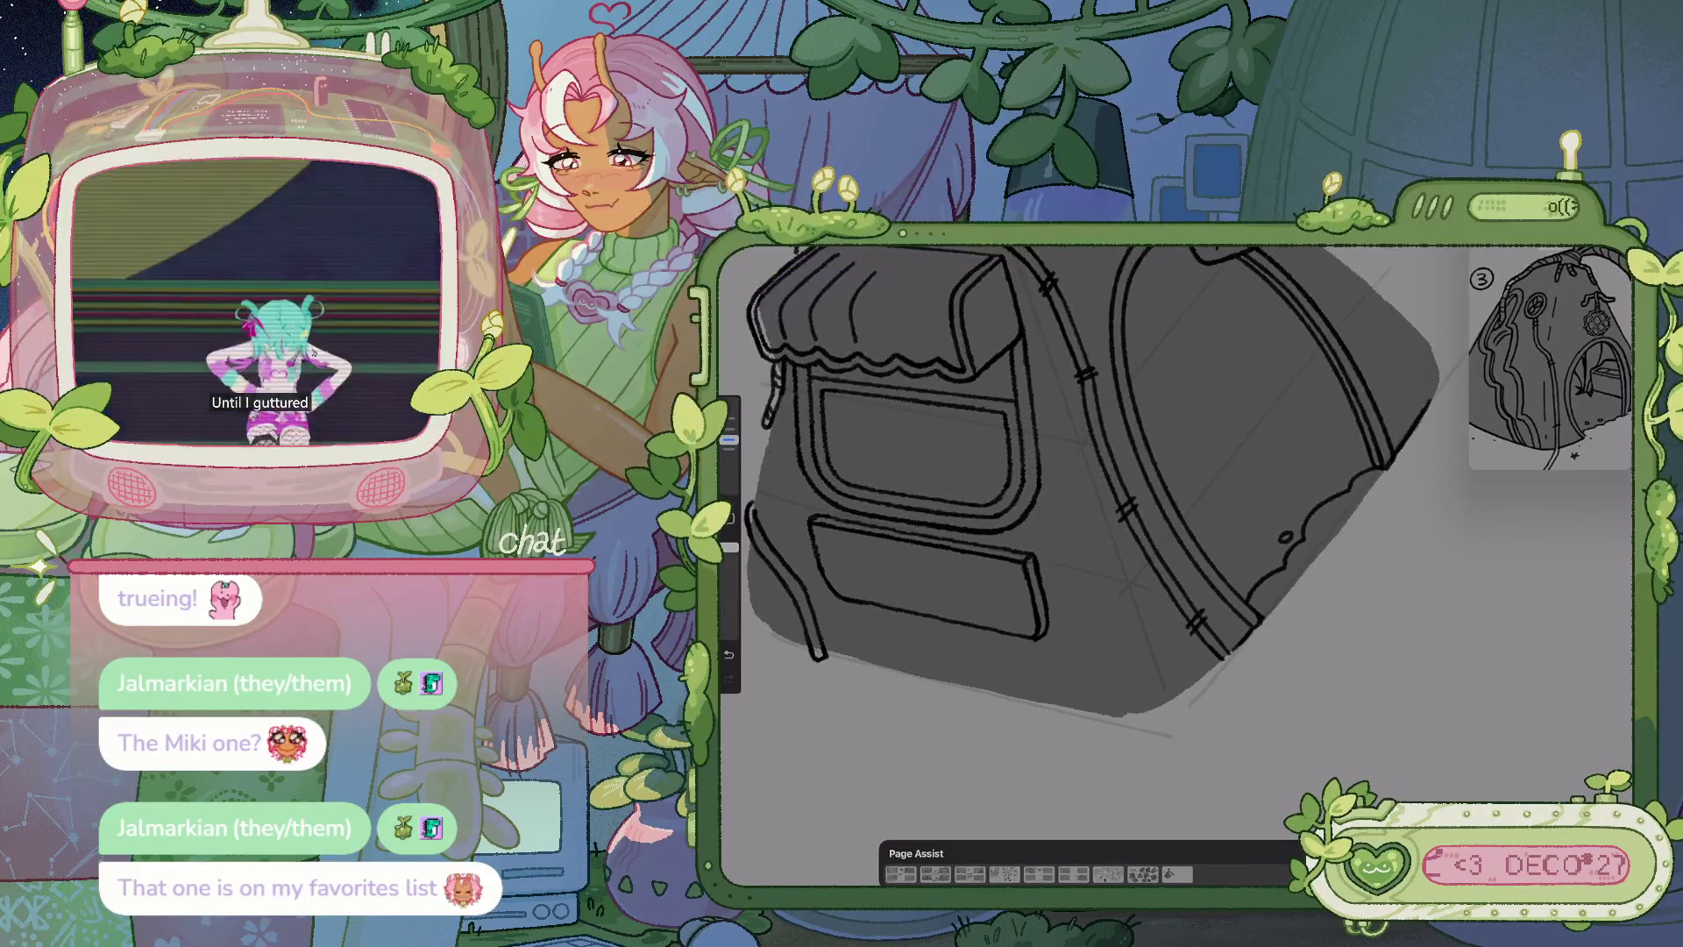
key(ctrl+z)
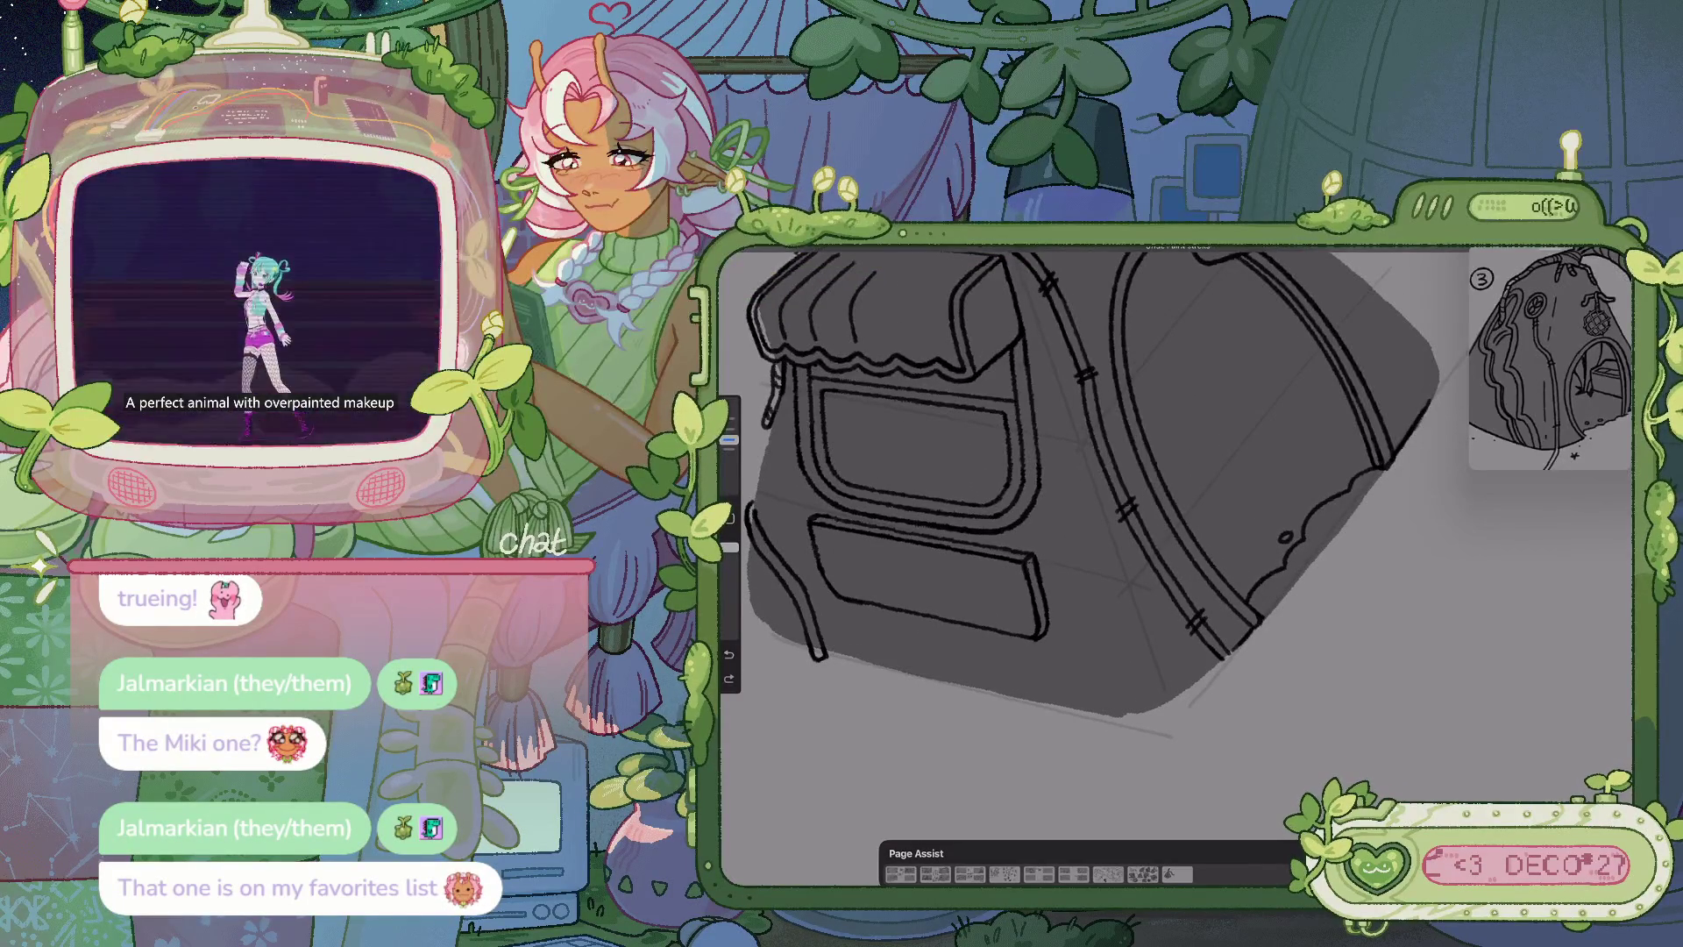
drag(1326, 484, 1329, 488)
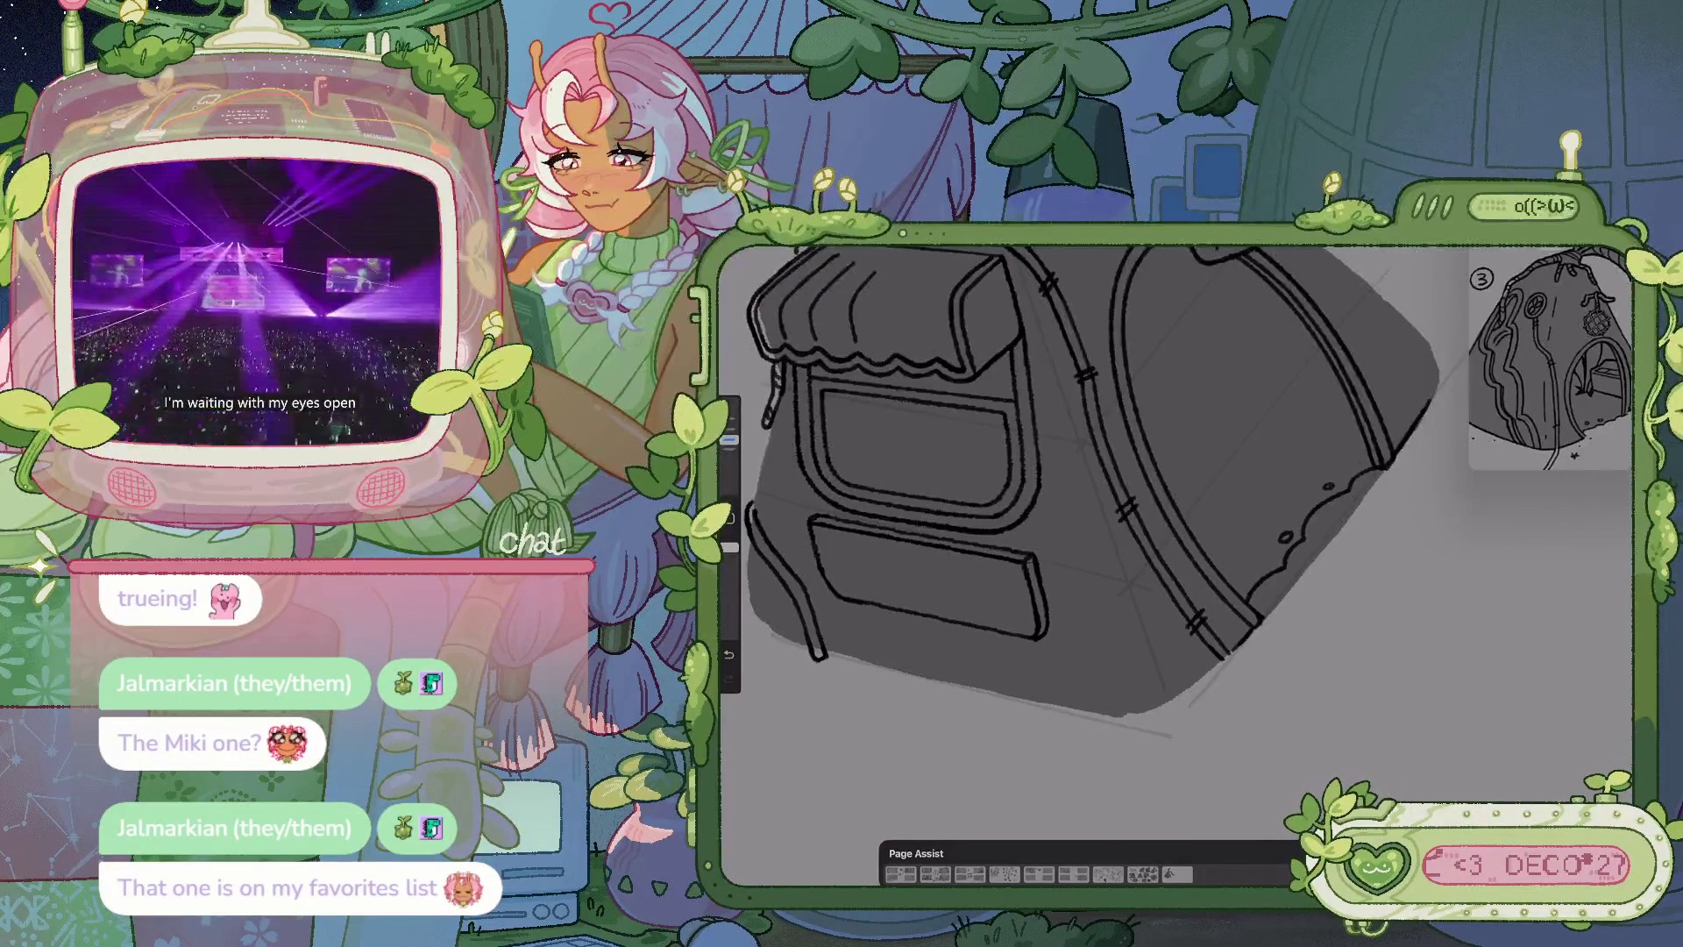
scroll(1075, 552, down, 2)
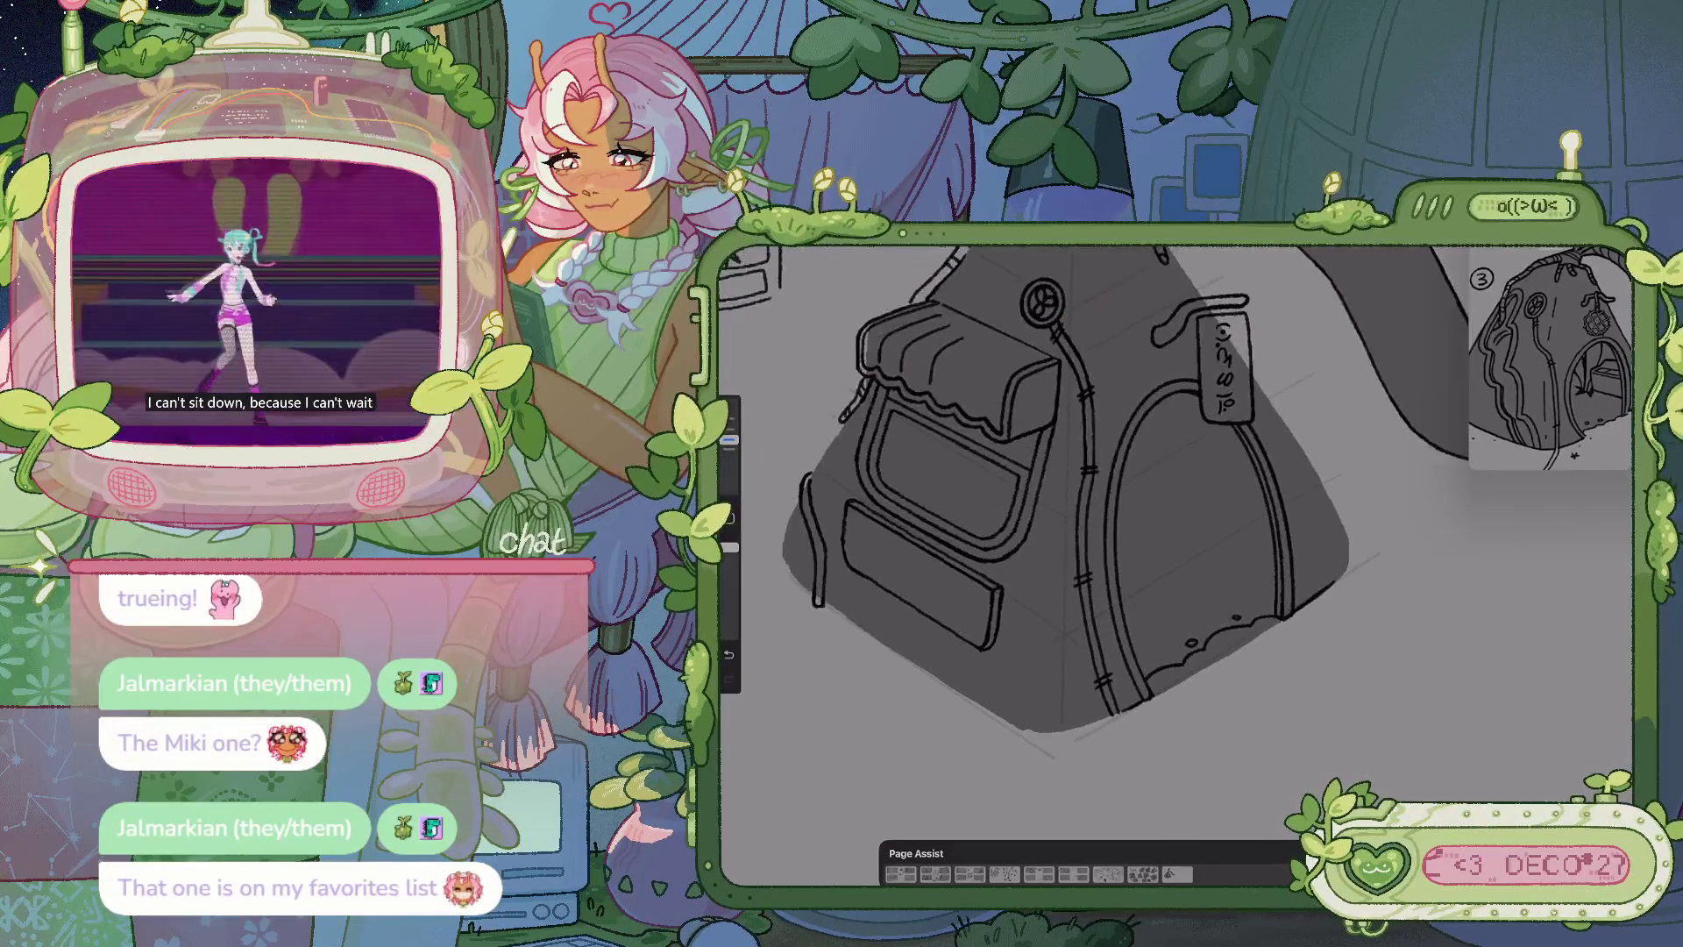
scroll(1035, 561, down, 2)
scroll(1210, 526, down, 2)
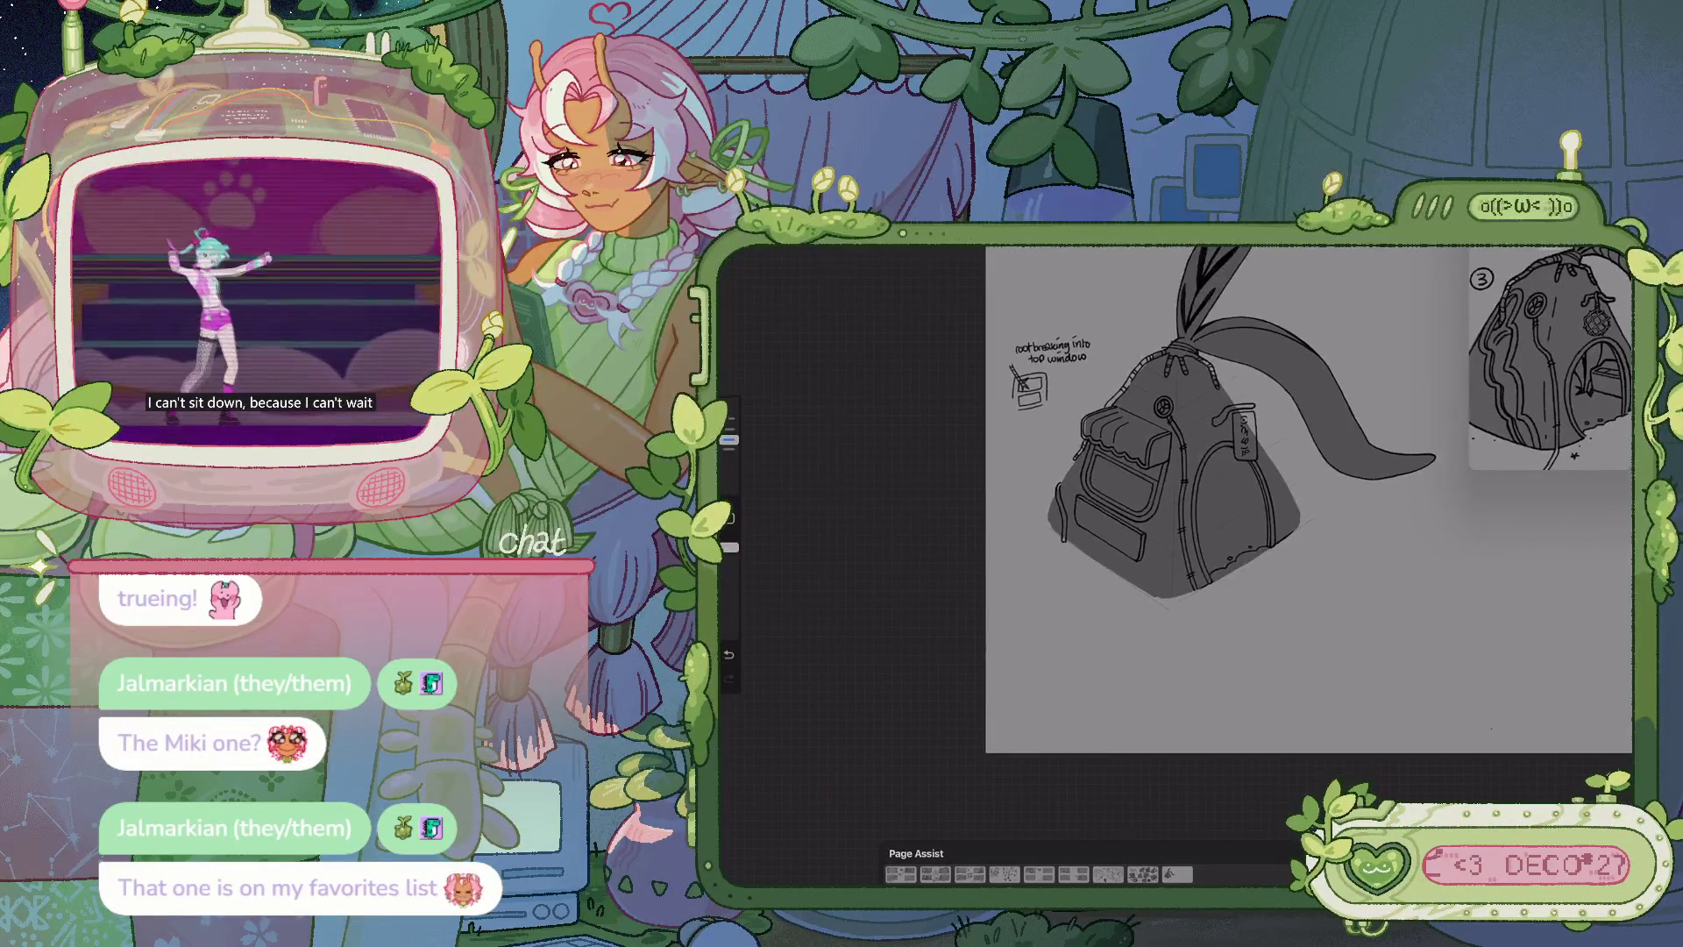
scroll(1140, 508, up, 2)
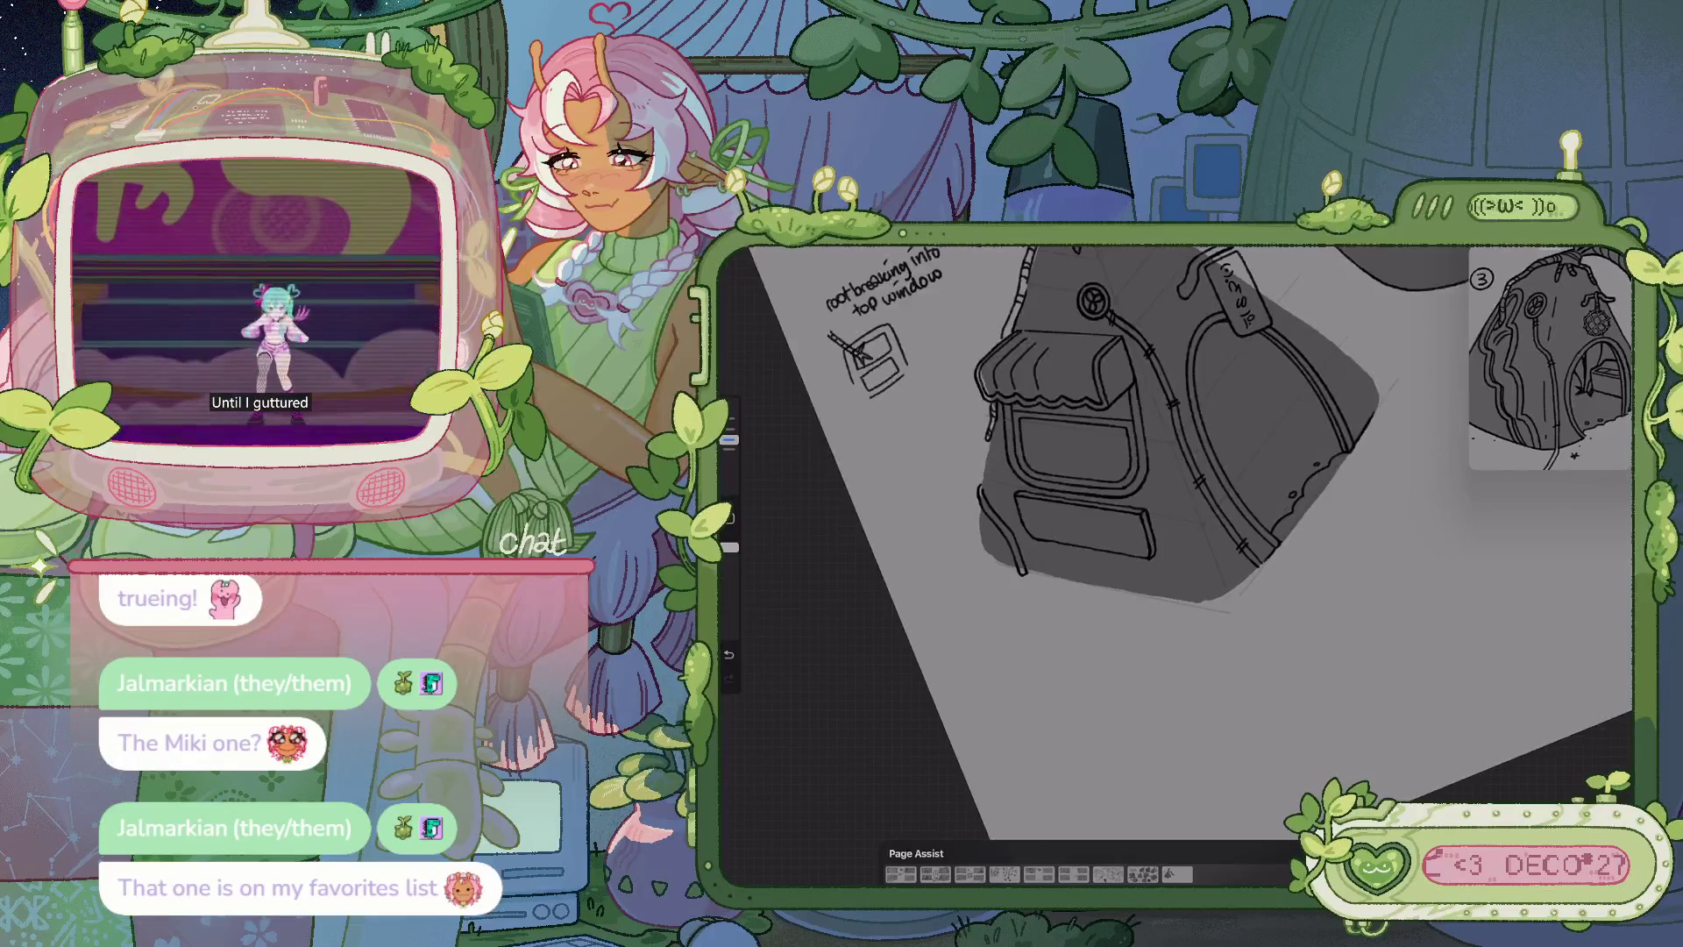
scroll(1140, 508, up, 2)
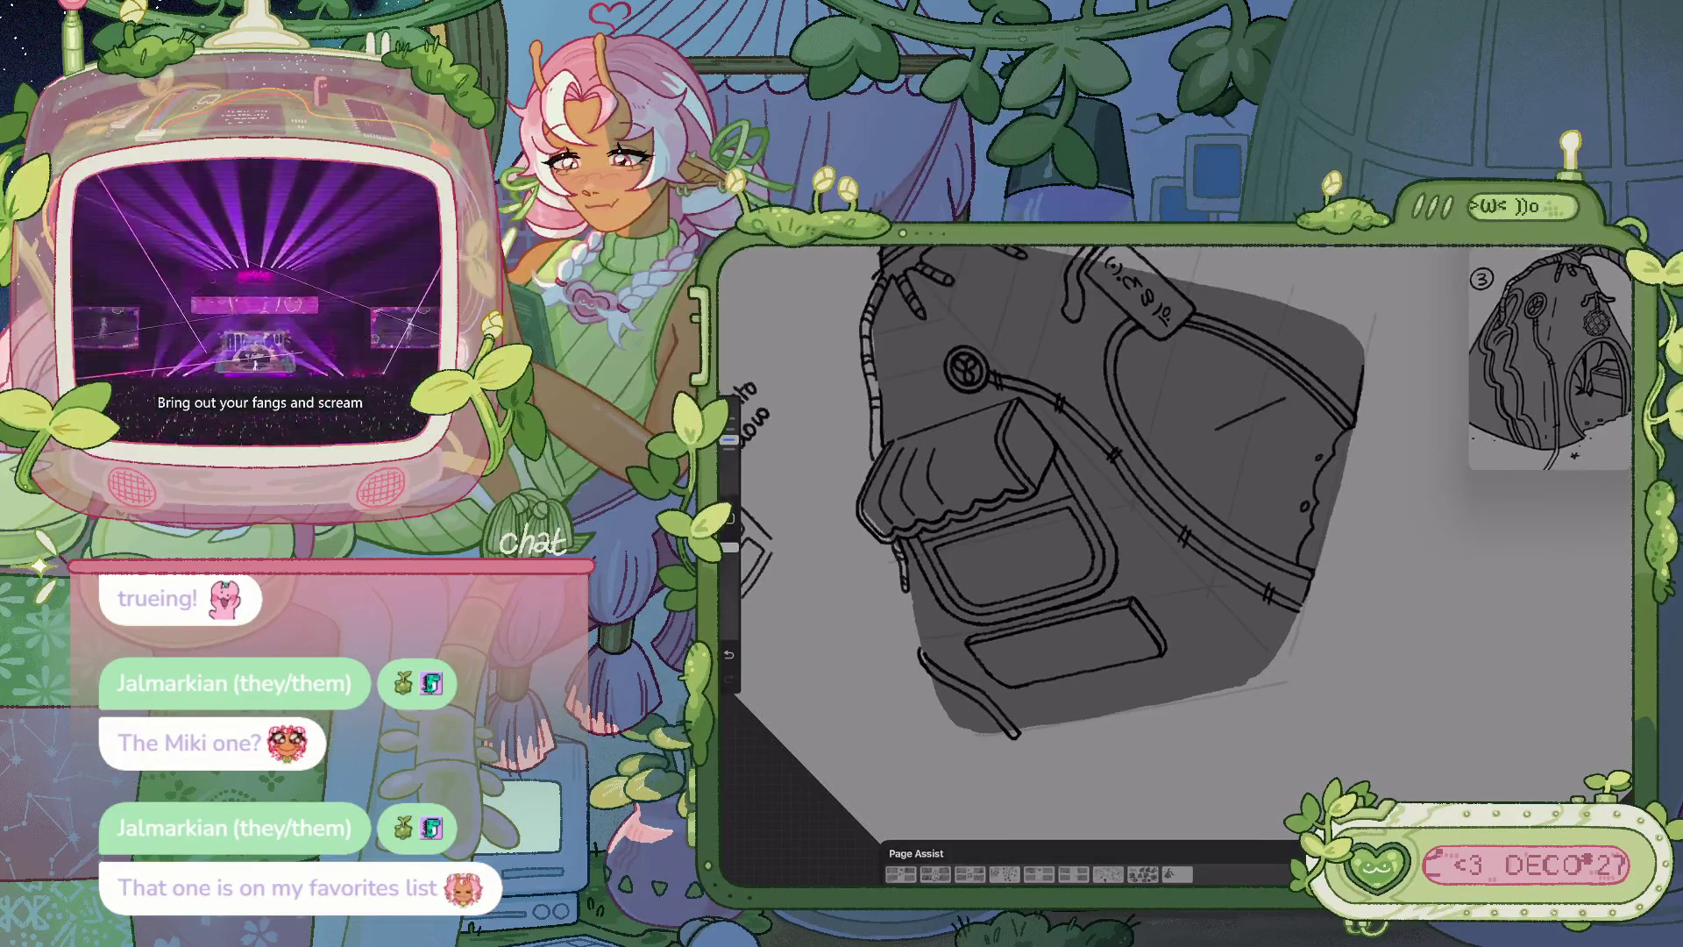
scroll(1069, 544, up, 3)
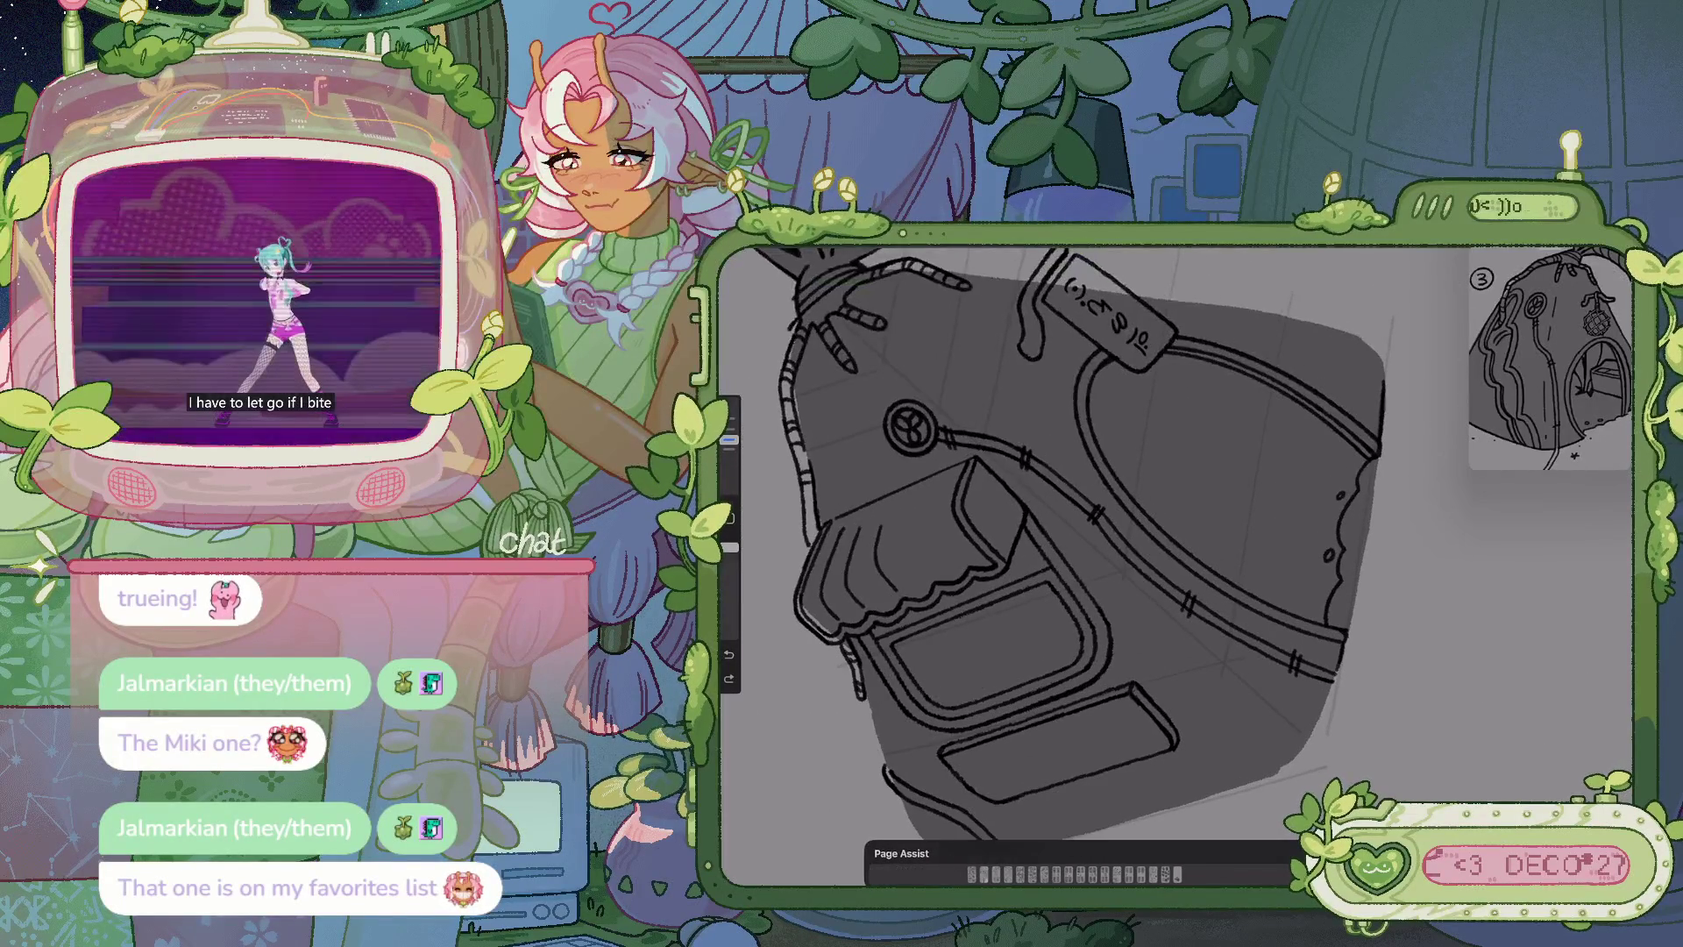
scroll(1175, 544, down, 3)
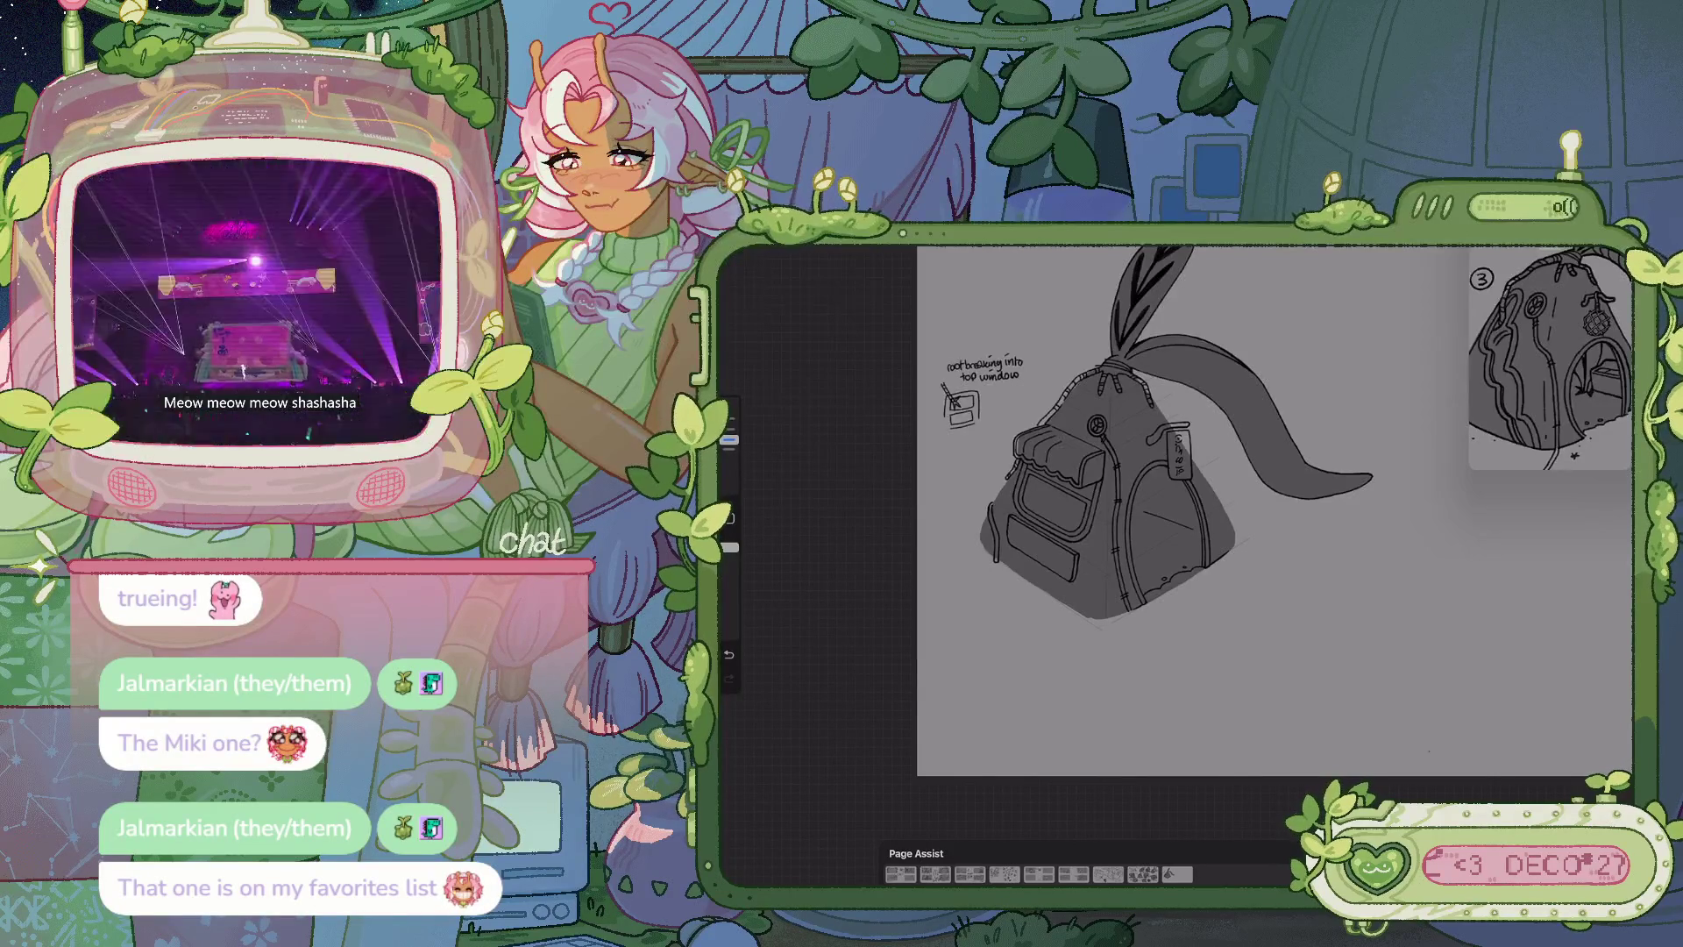
Enlarge the Reference window and zoom its image to frame hut 3
scroll(1175, 443, up, 1)
drag(1473, 468, 1350, 604)
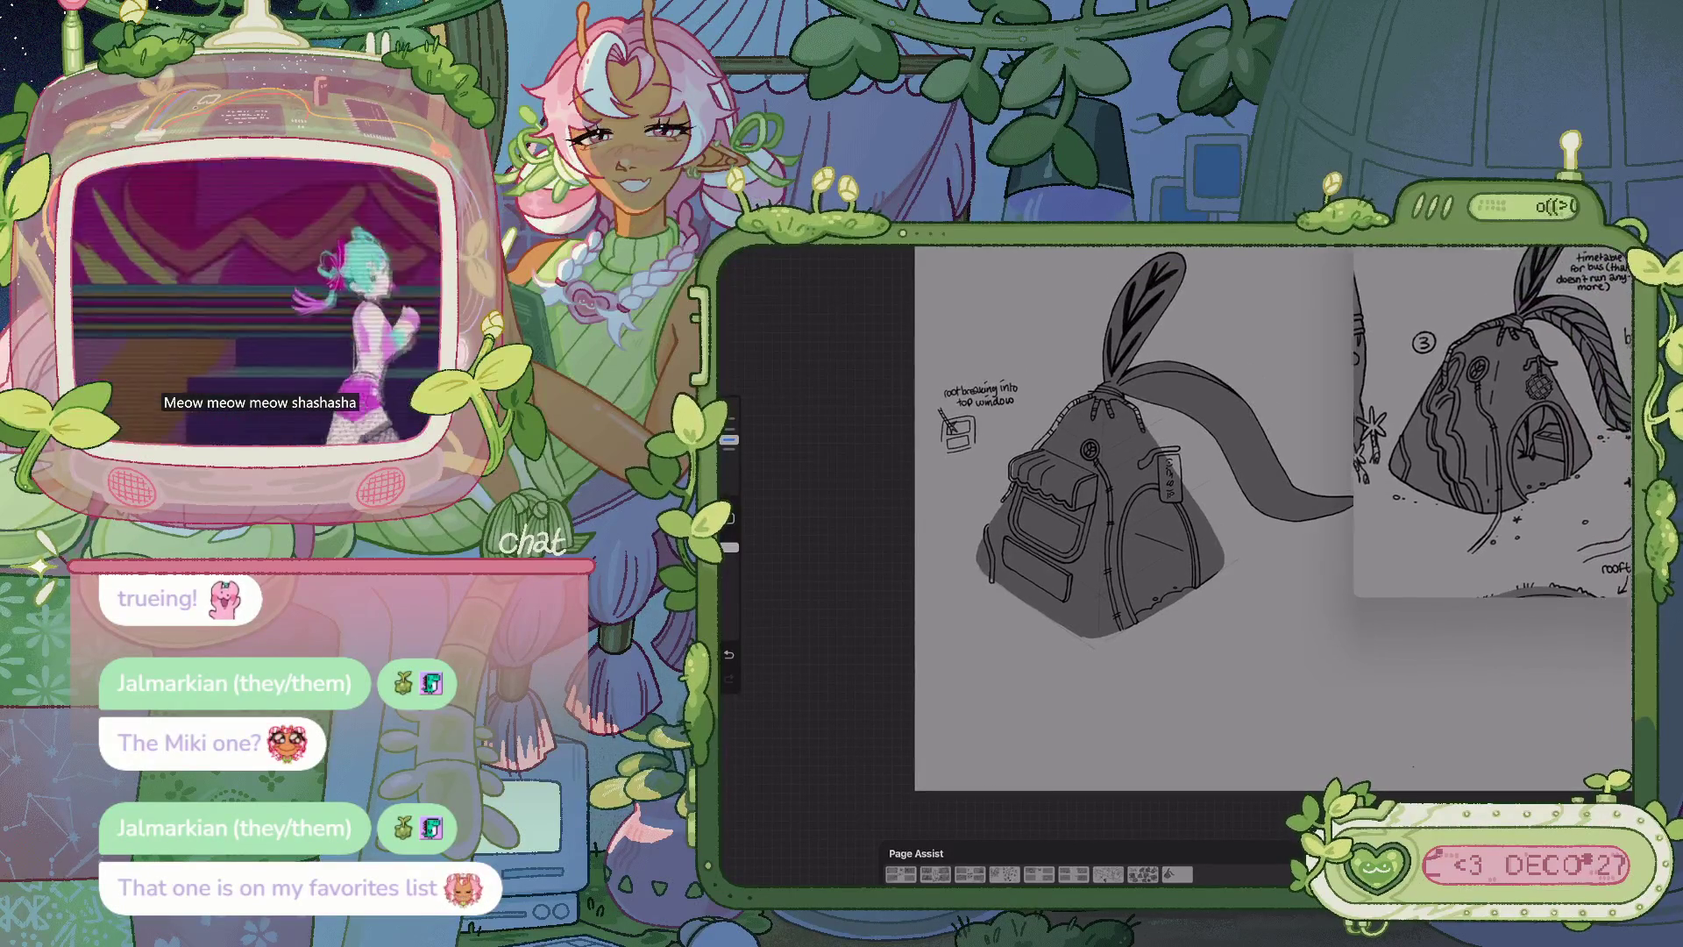
mouse_move(1490, 439)
mouse_down()
mouse_move(1472, 399)
mouse_move(1492, 412)
mouse_move(1474, 453)
mouse_up()
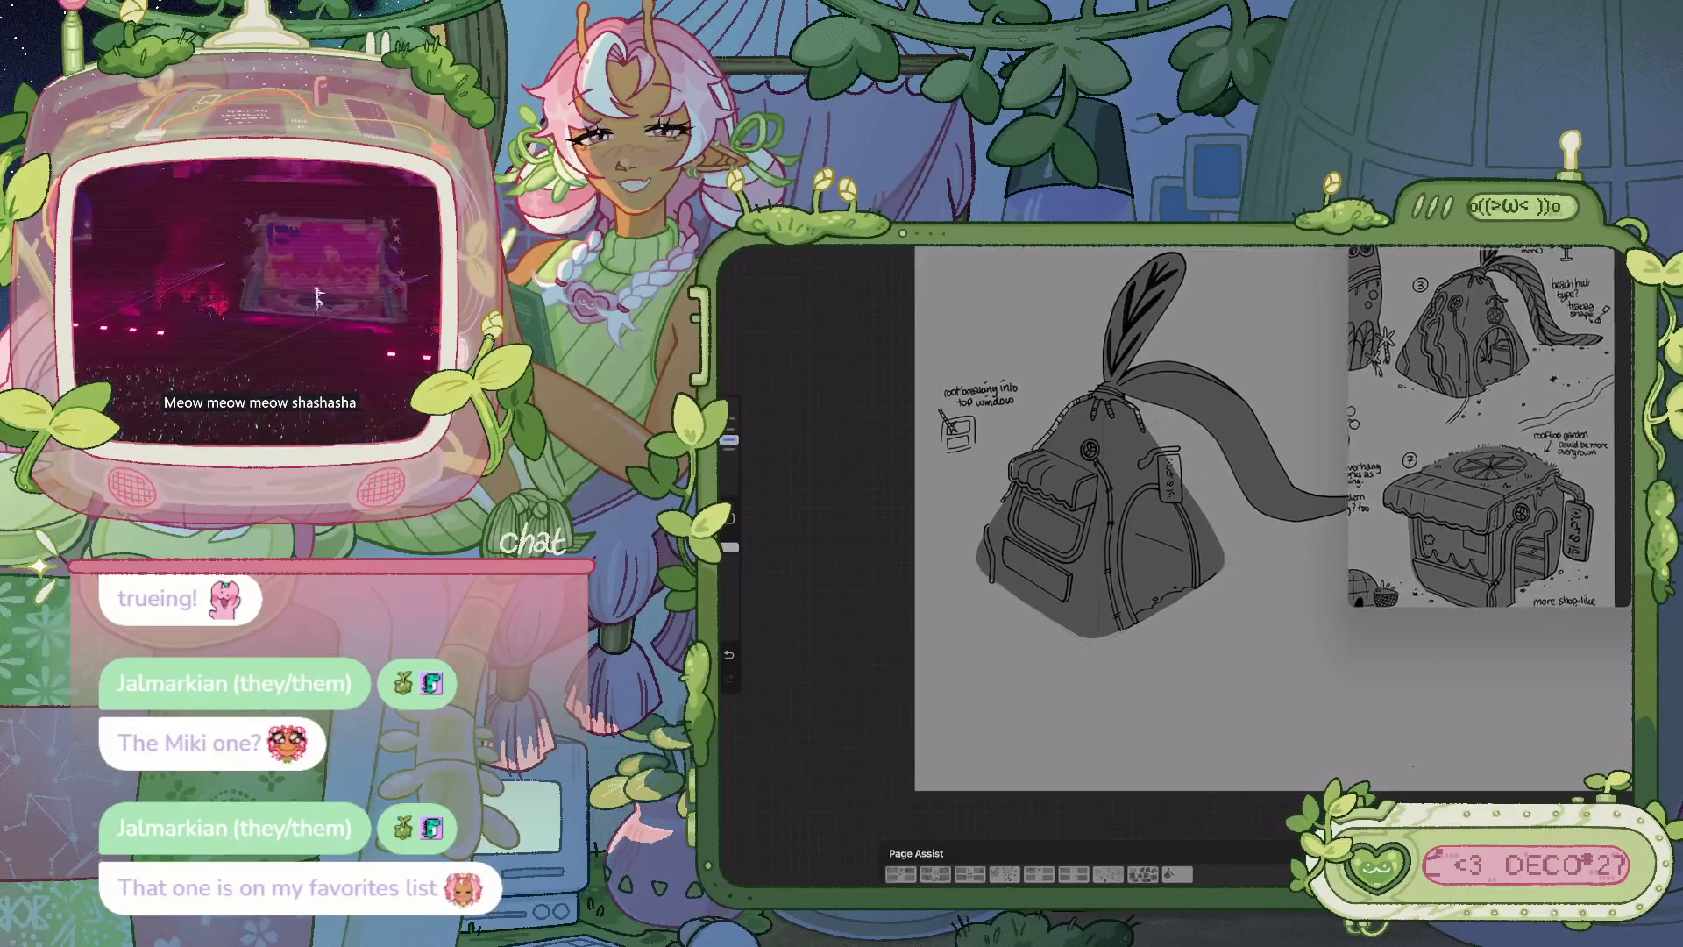
scroll(1491, 427, up, 5)
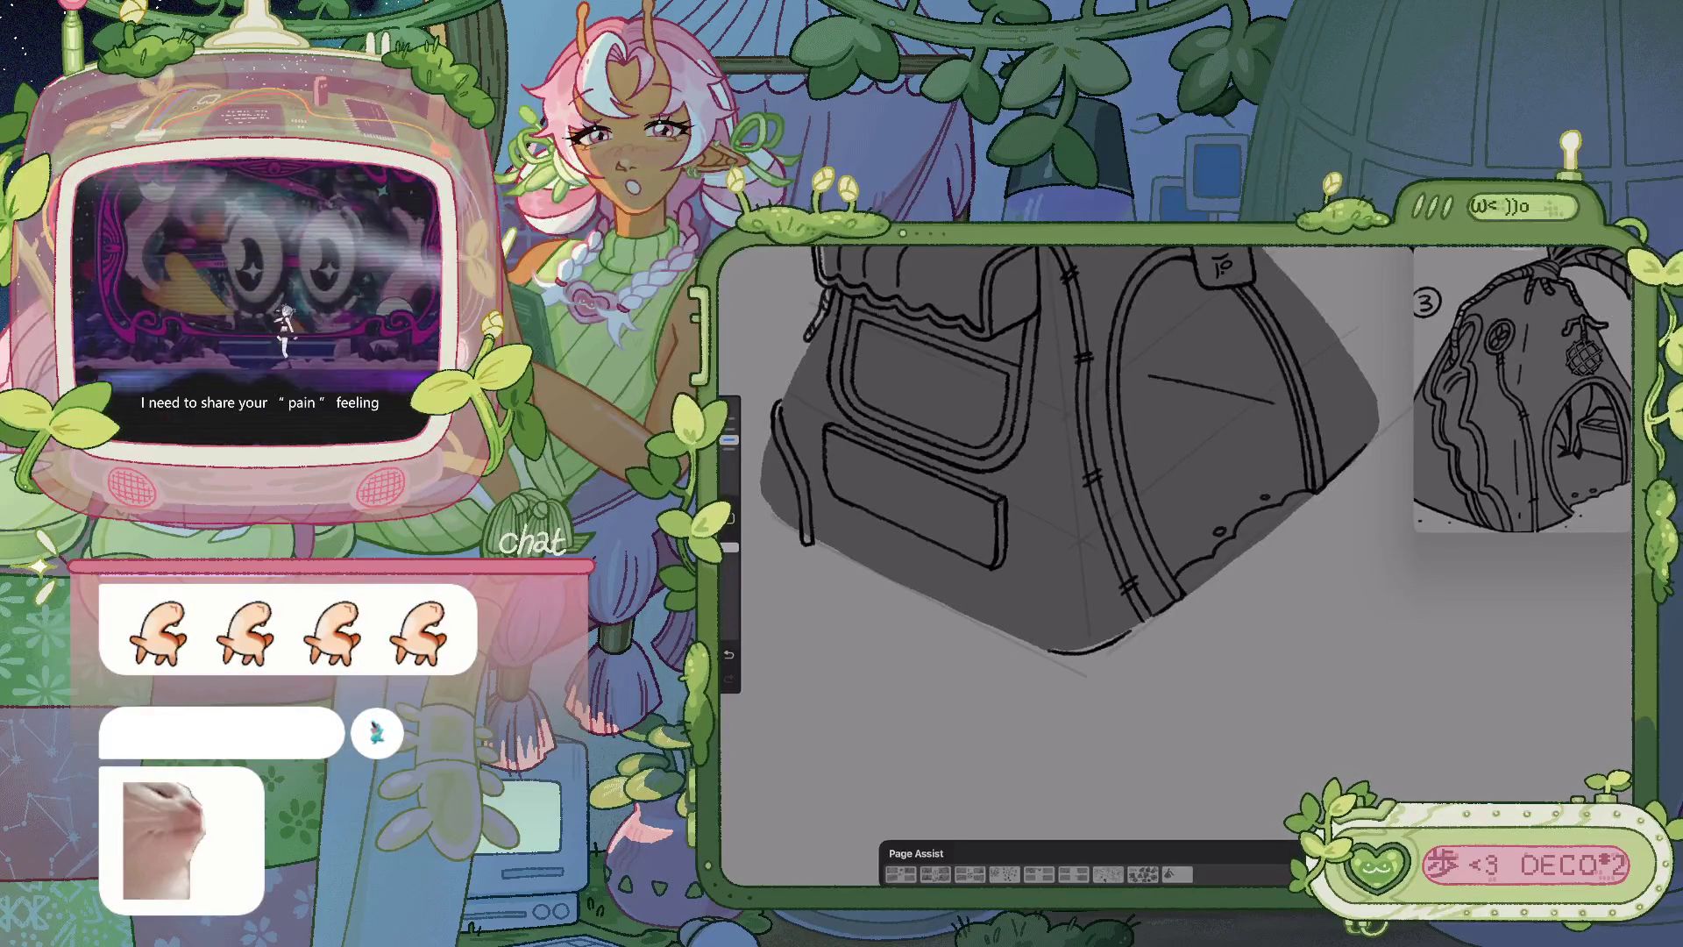
Undo the recent strokes, then move the view across the sketch to the roof note
key(ctrl+z)
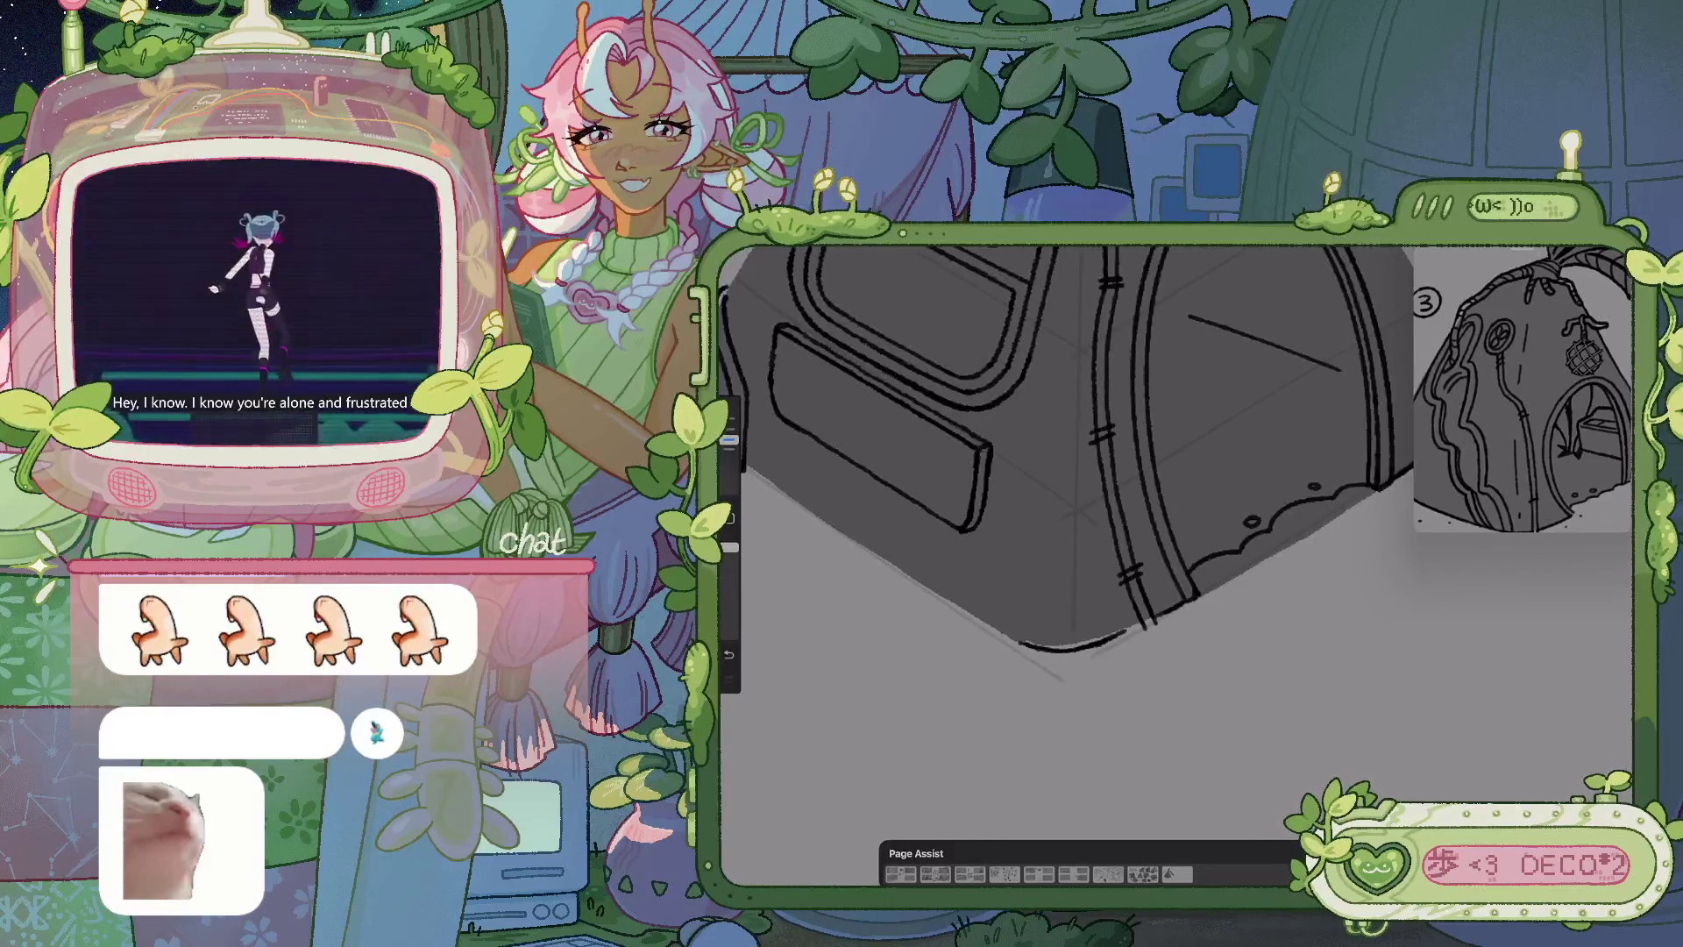
scroll(1078, 473, down, 5)
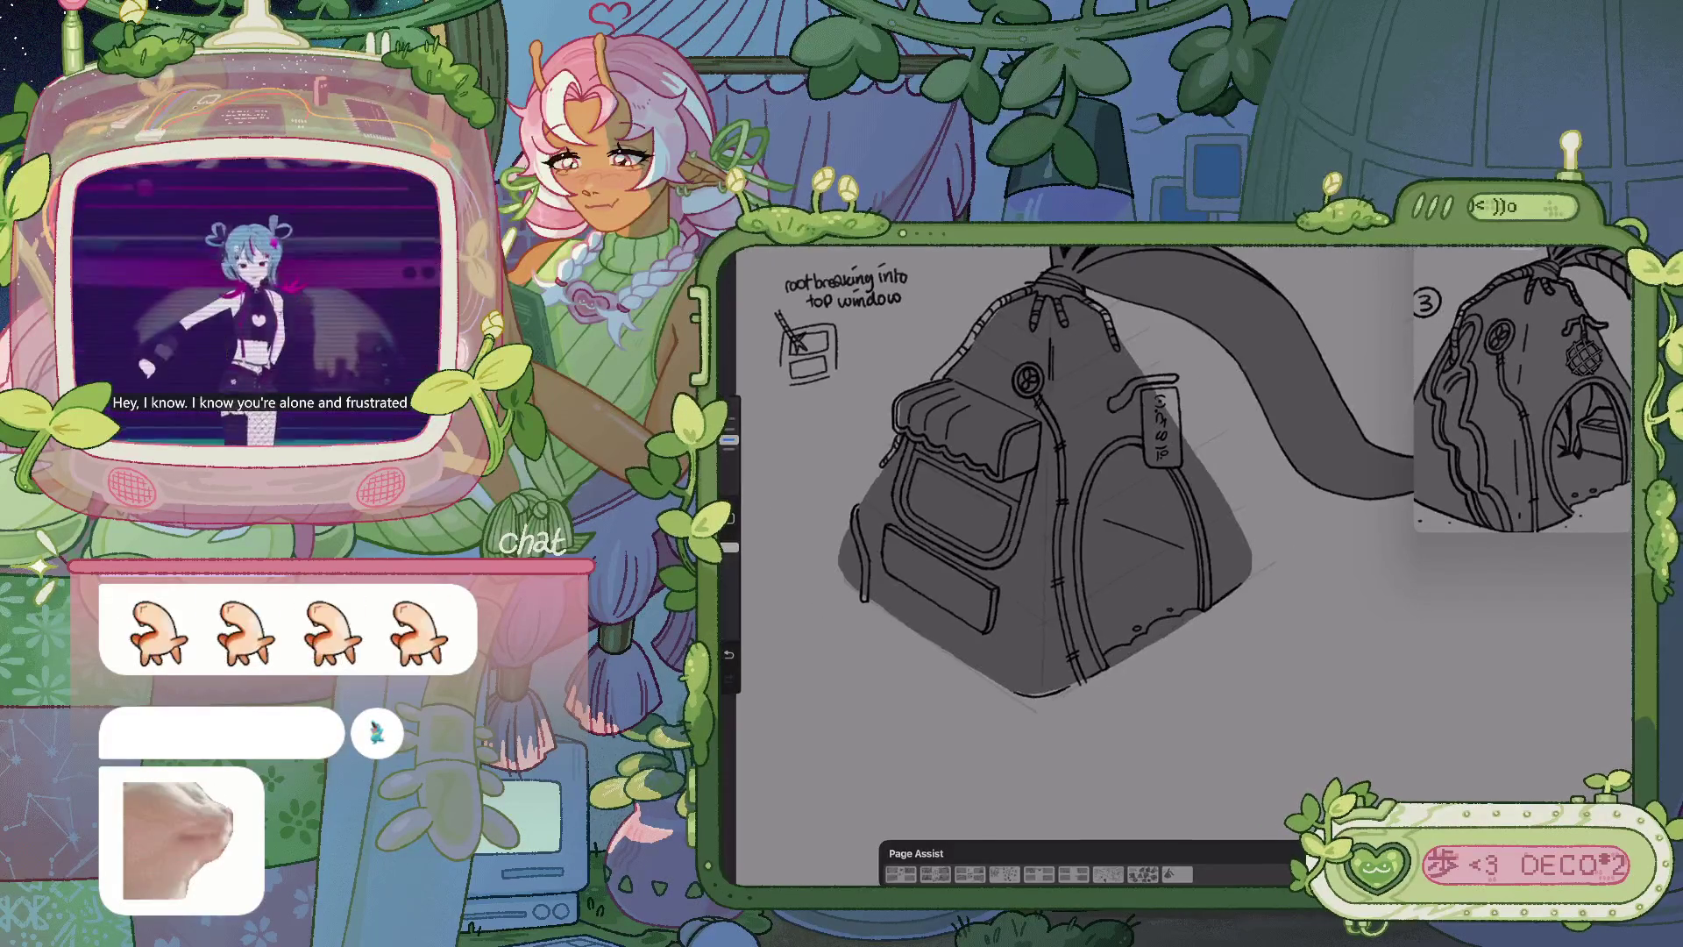
scroll(1078, 470, up, 3)
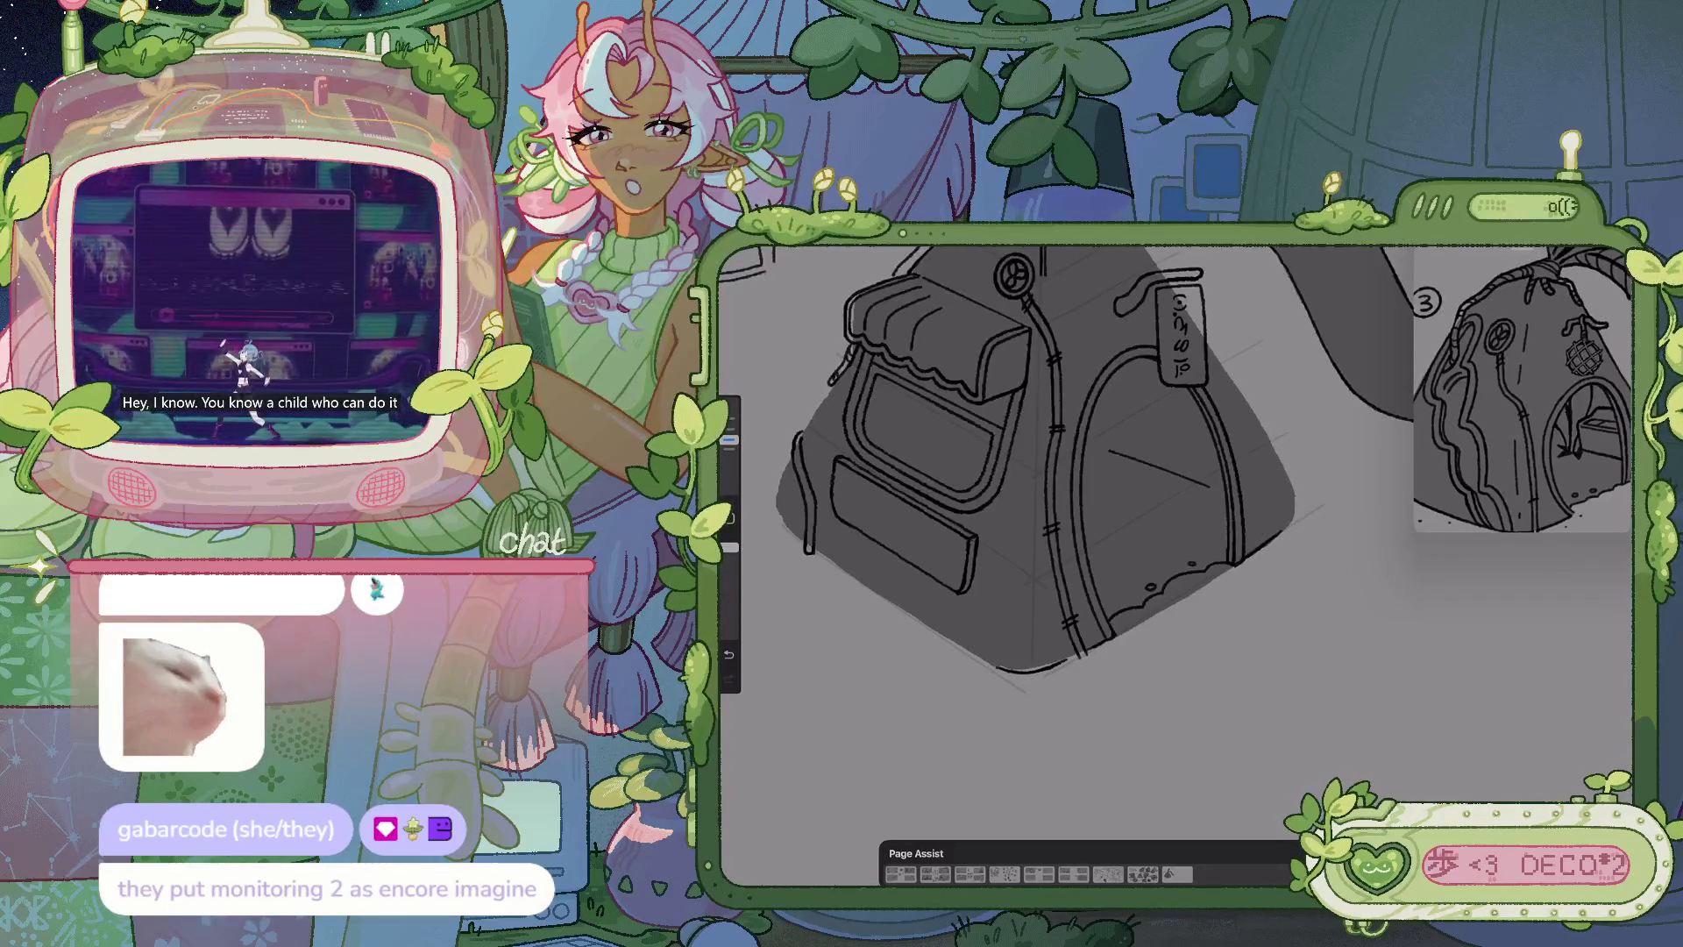
drag(1026, 474, 995, 512)
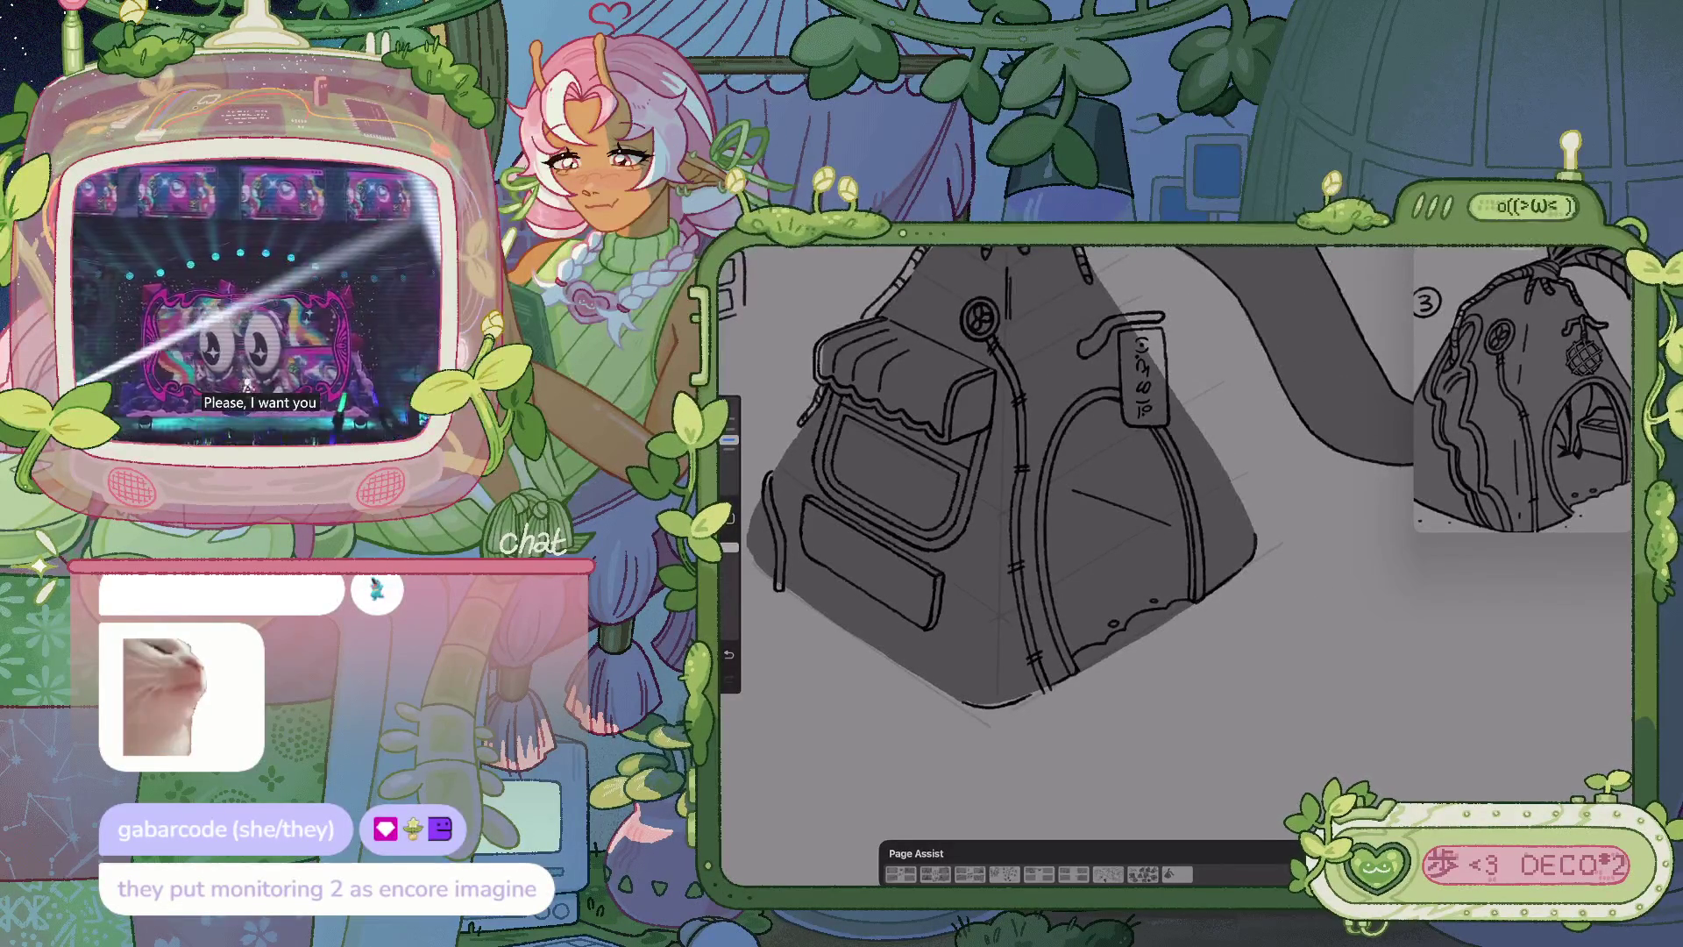
drag(1008, 482, 1227, 657)
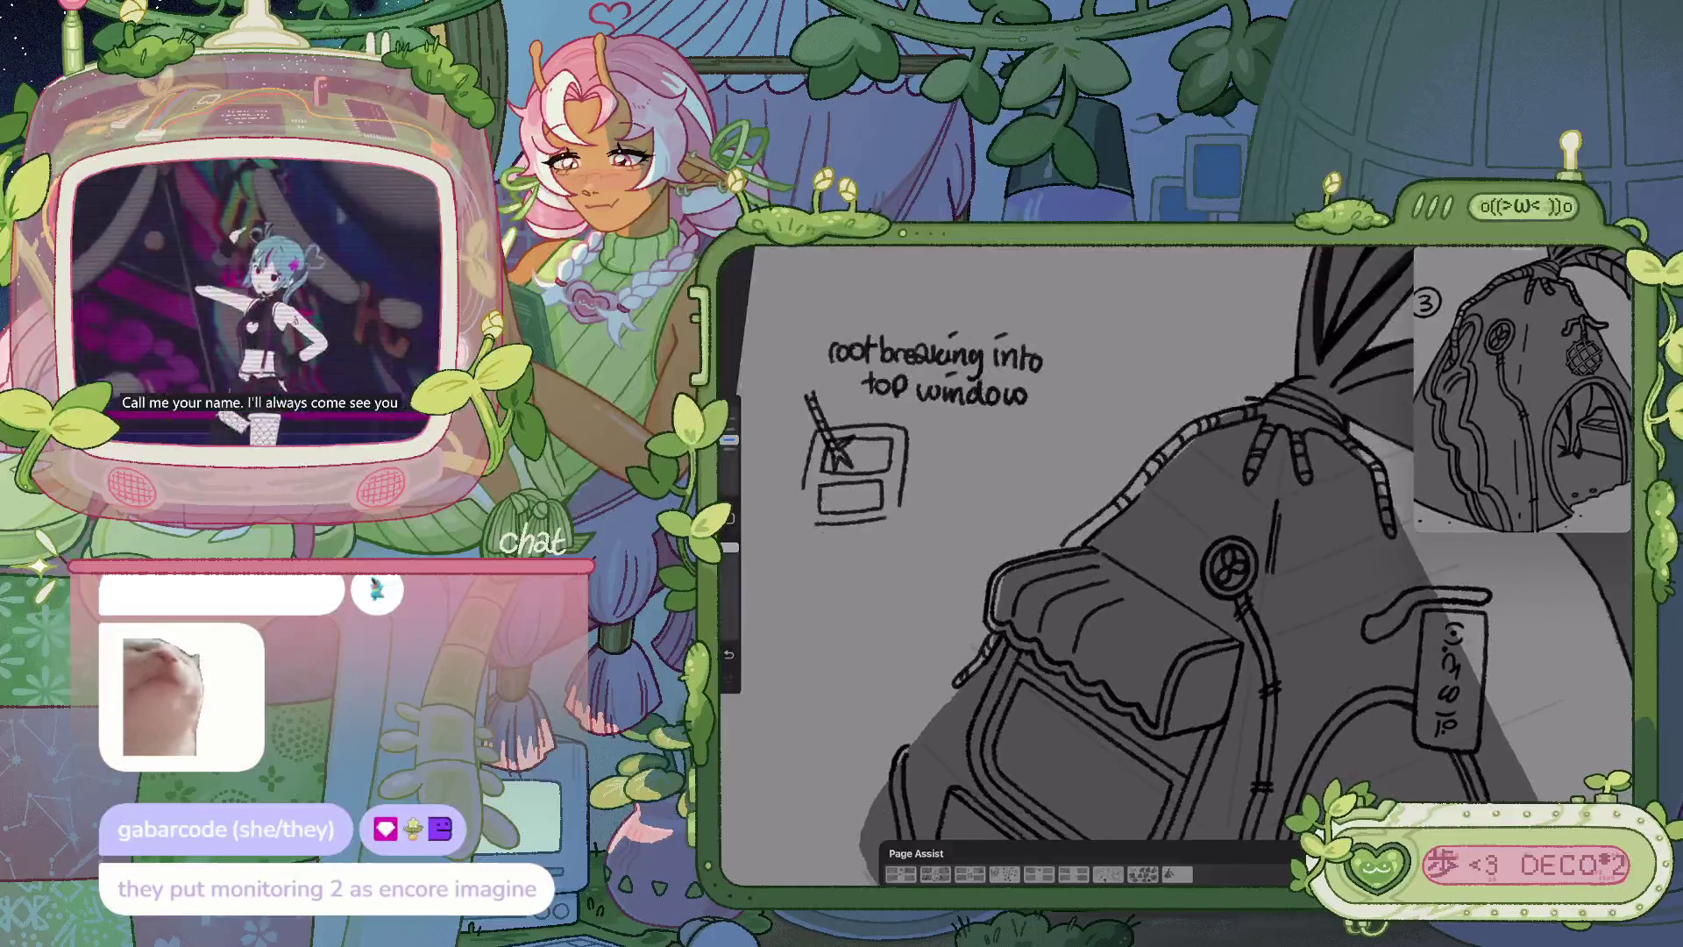
Zoom in on the bag top and raise the brush size with the sidebar slider
drag(1227, 565, 1245, 587)
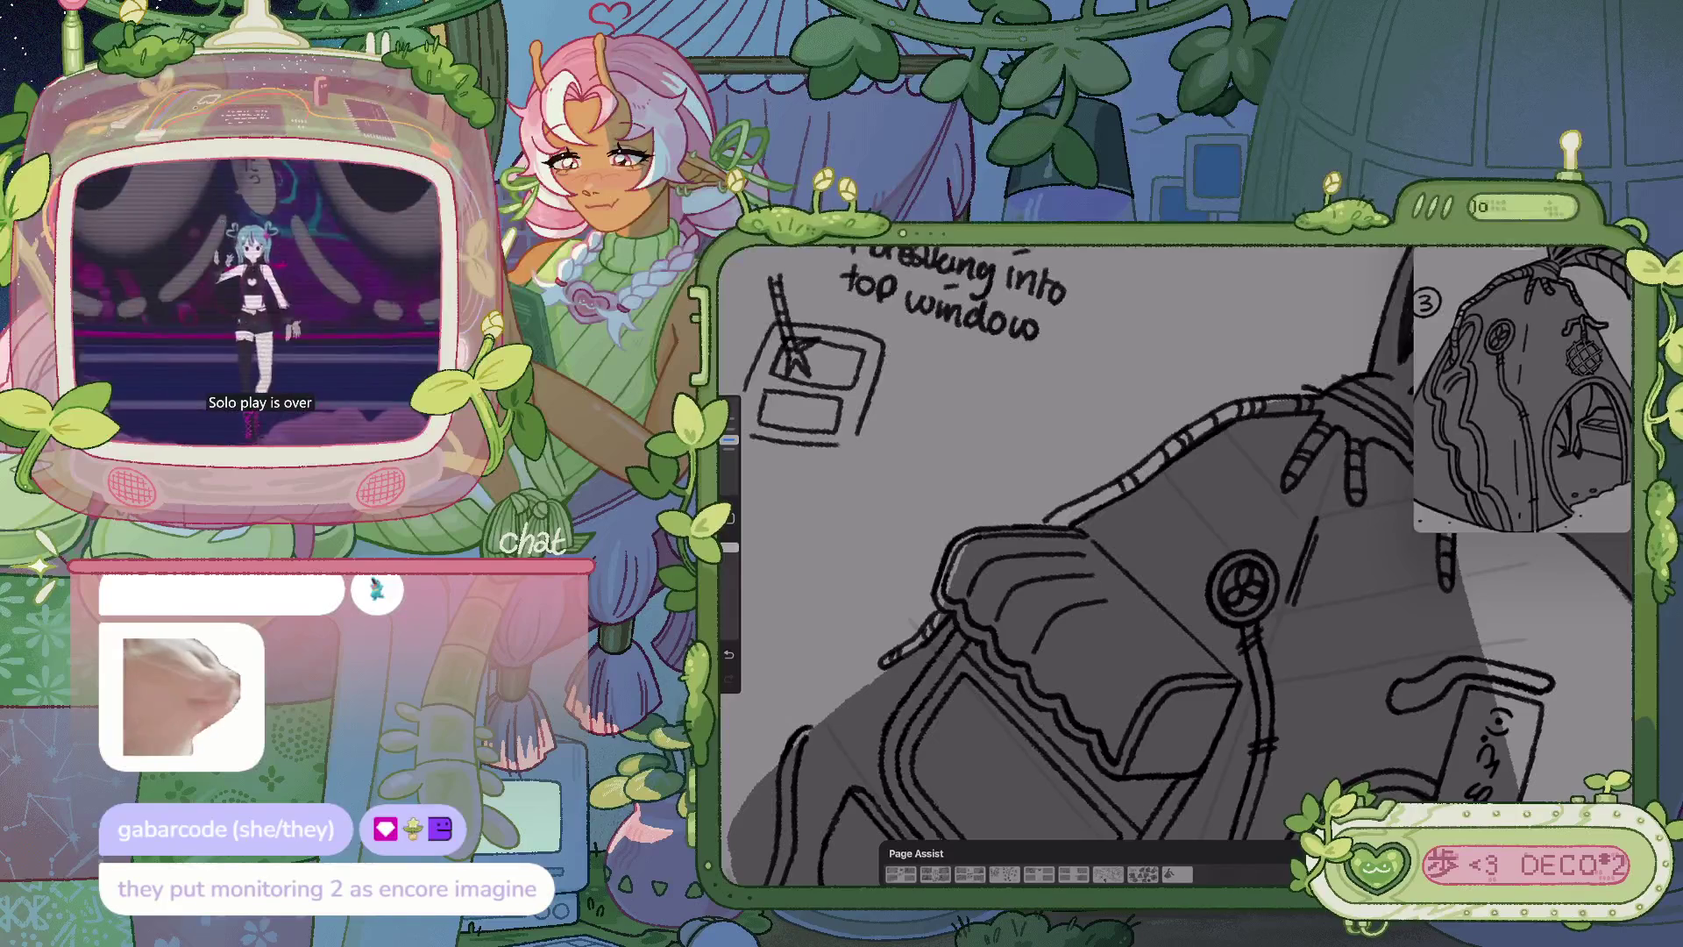
scroll(1174, 561, up, 5)
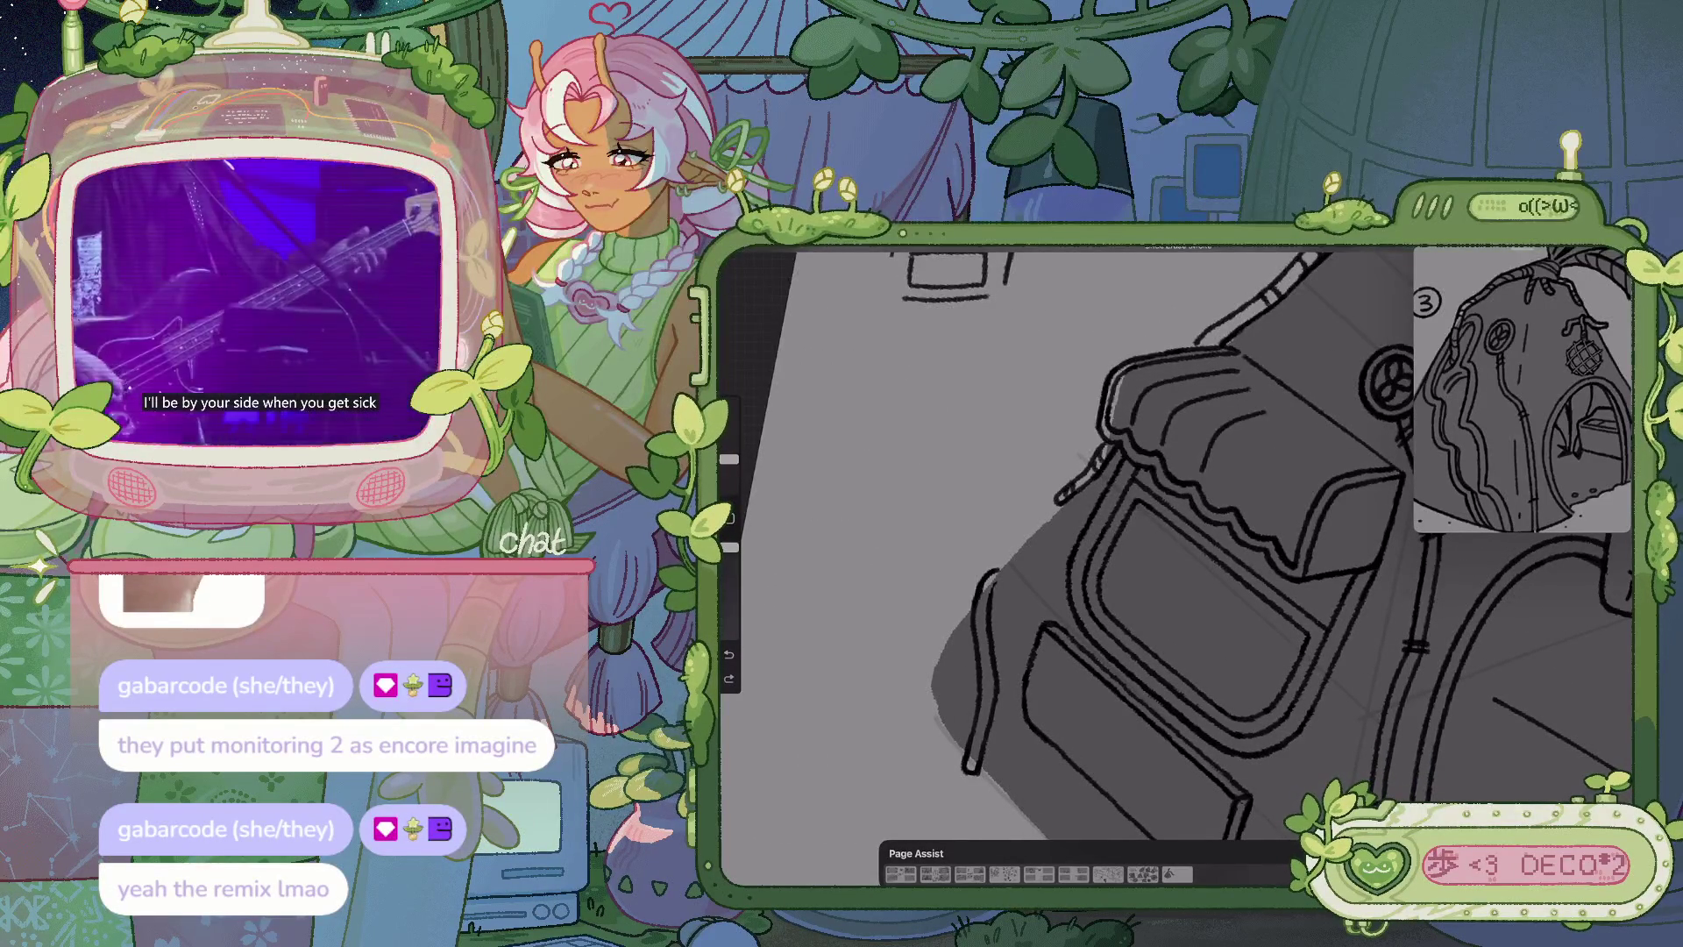
drag(729, 458, 728, 469)
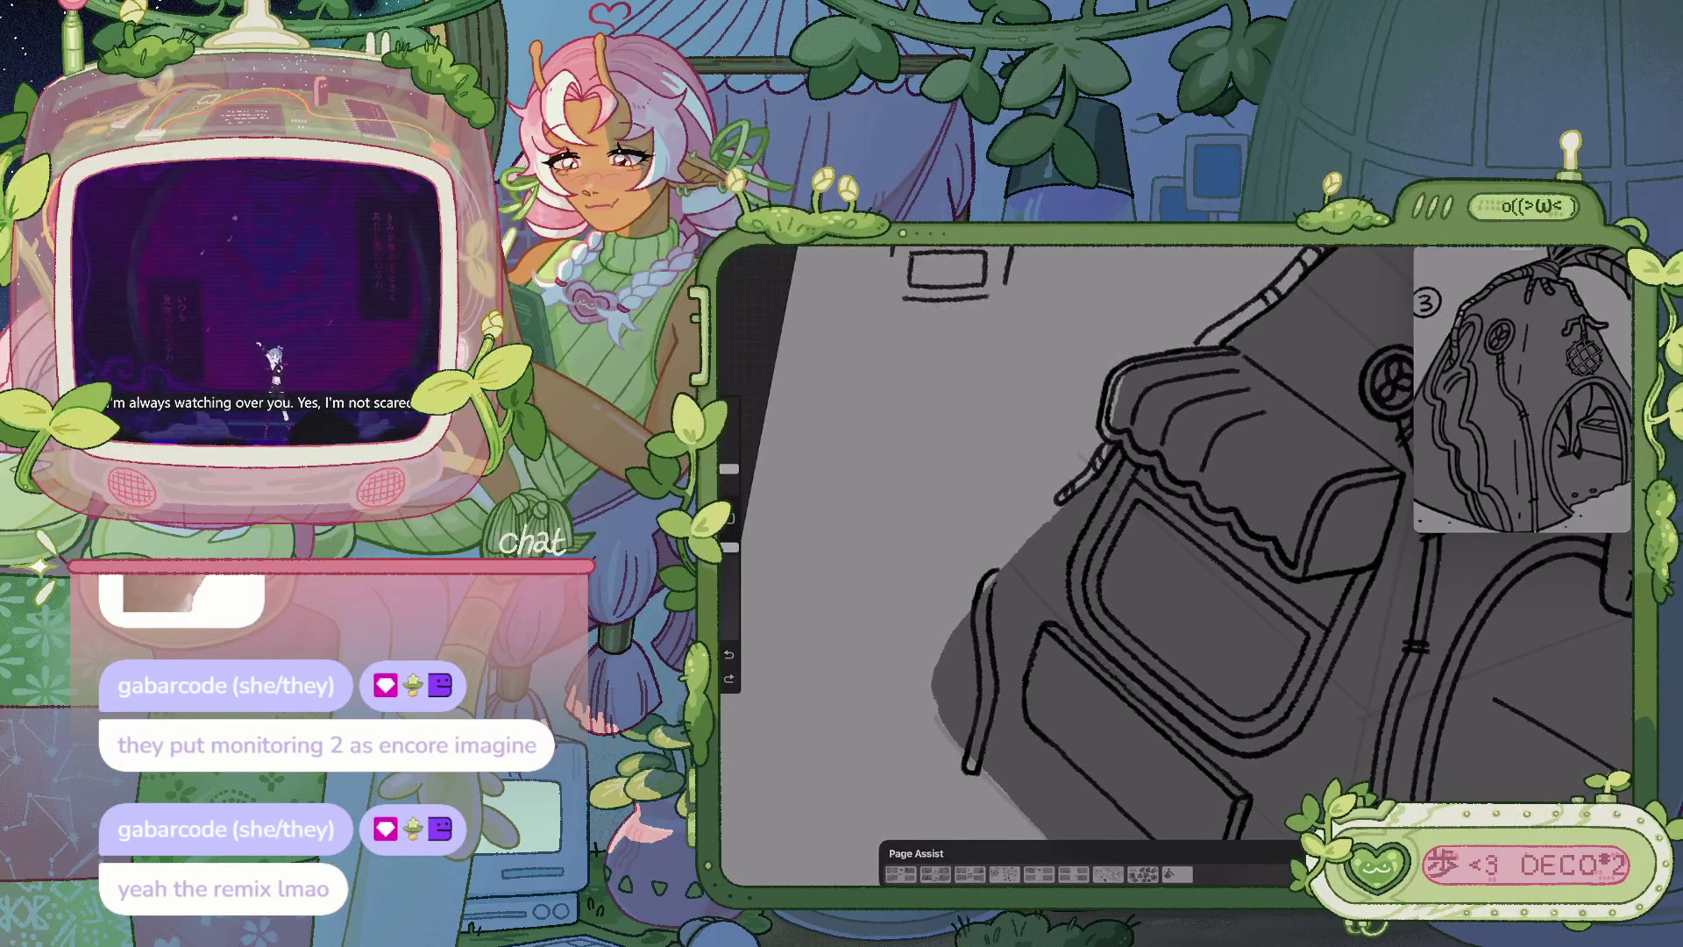
drag(729, 469, 729, 438)
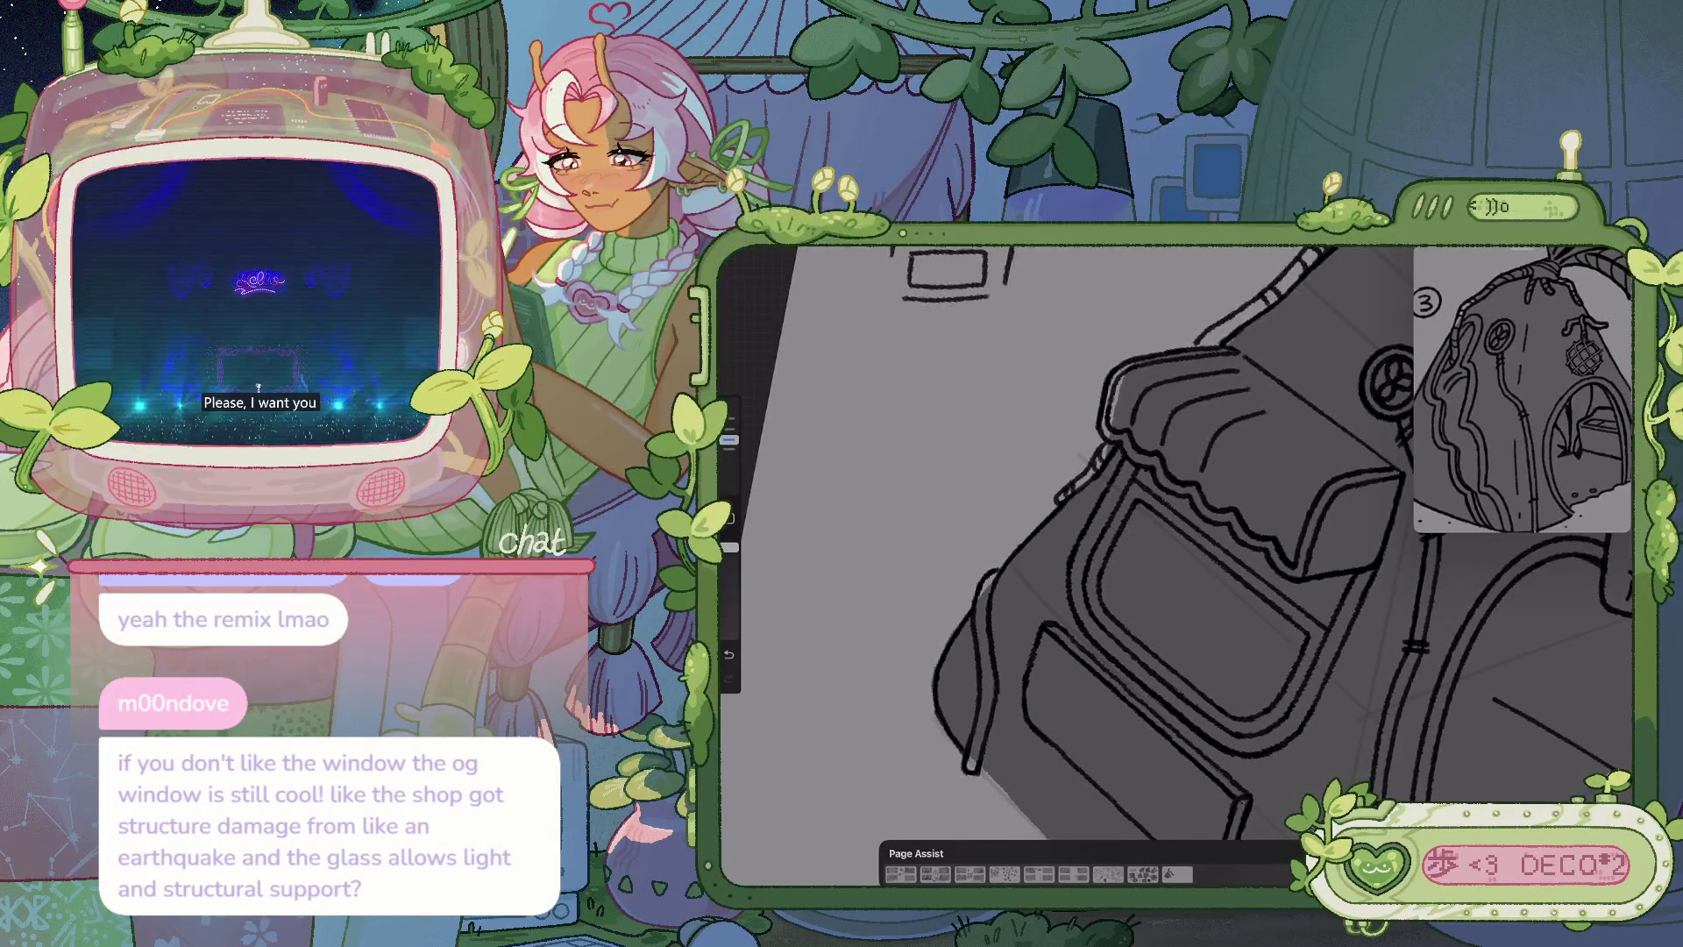
Zoom out and reposition to show the whole backpack building and its roof note
drag(1166, 544, 1078, 552)
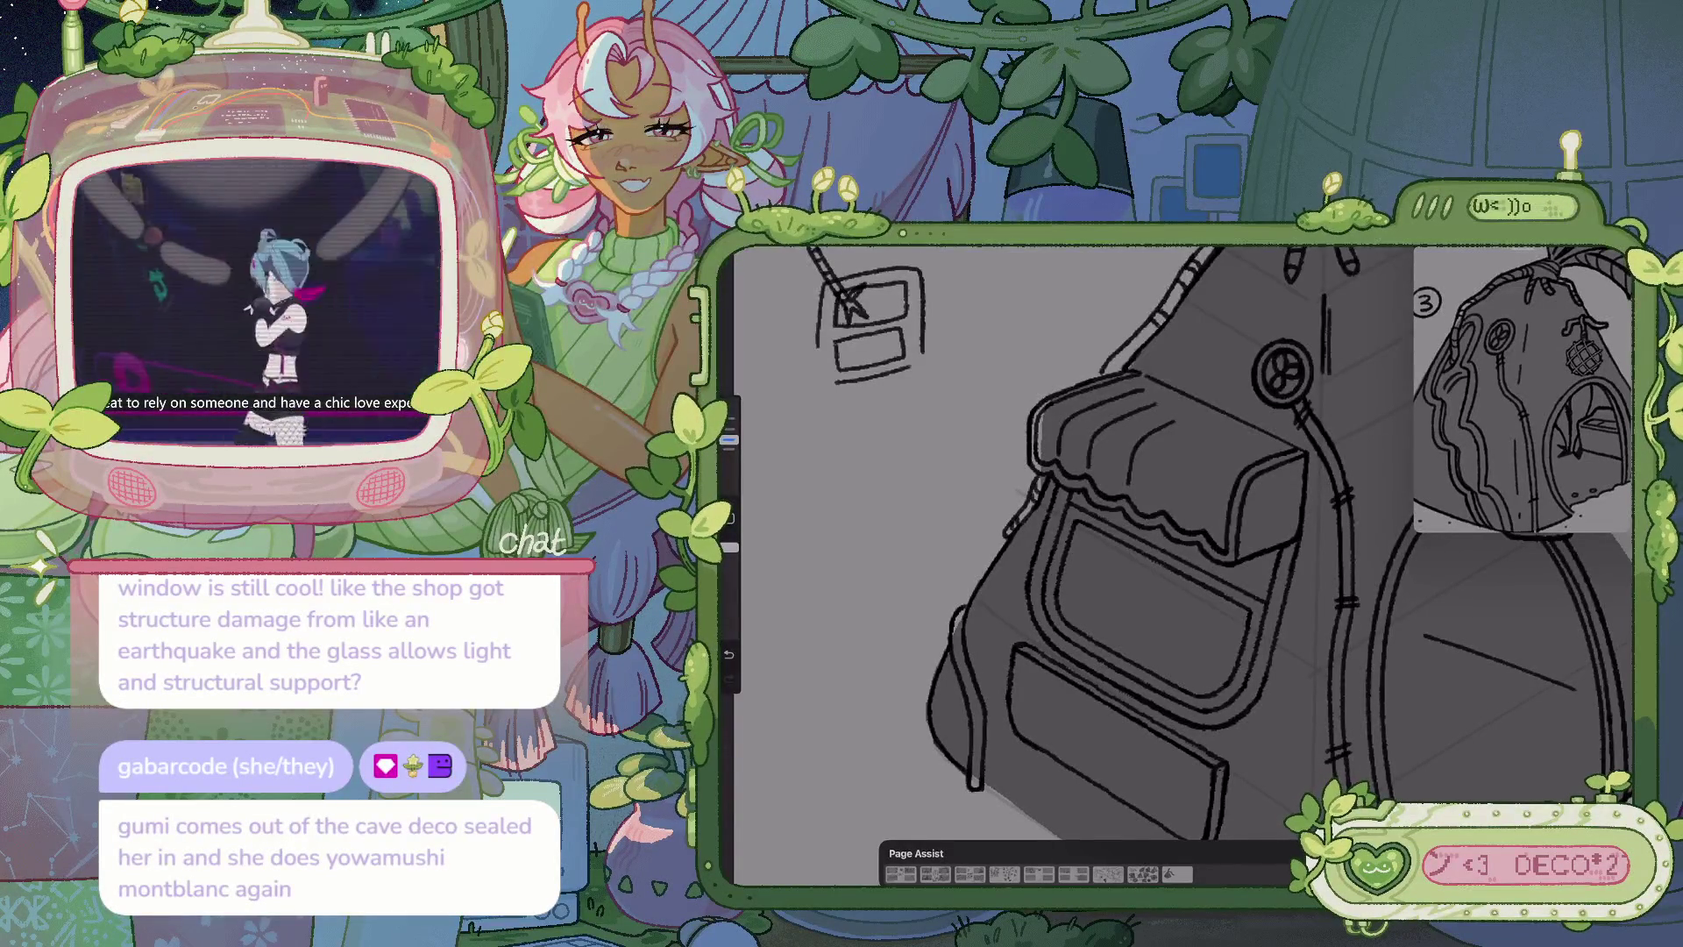
drag(1281, 373, 1244, 328)
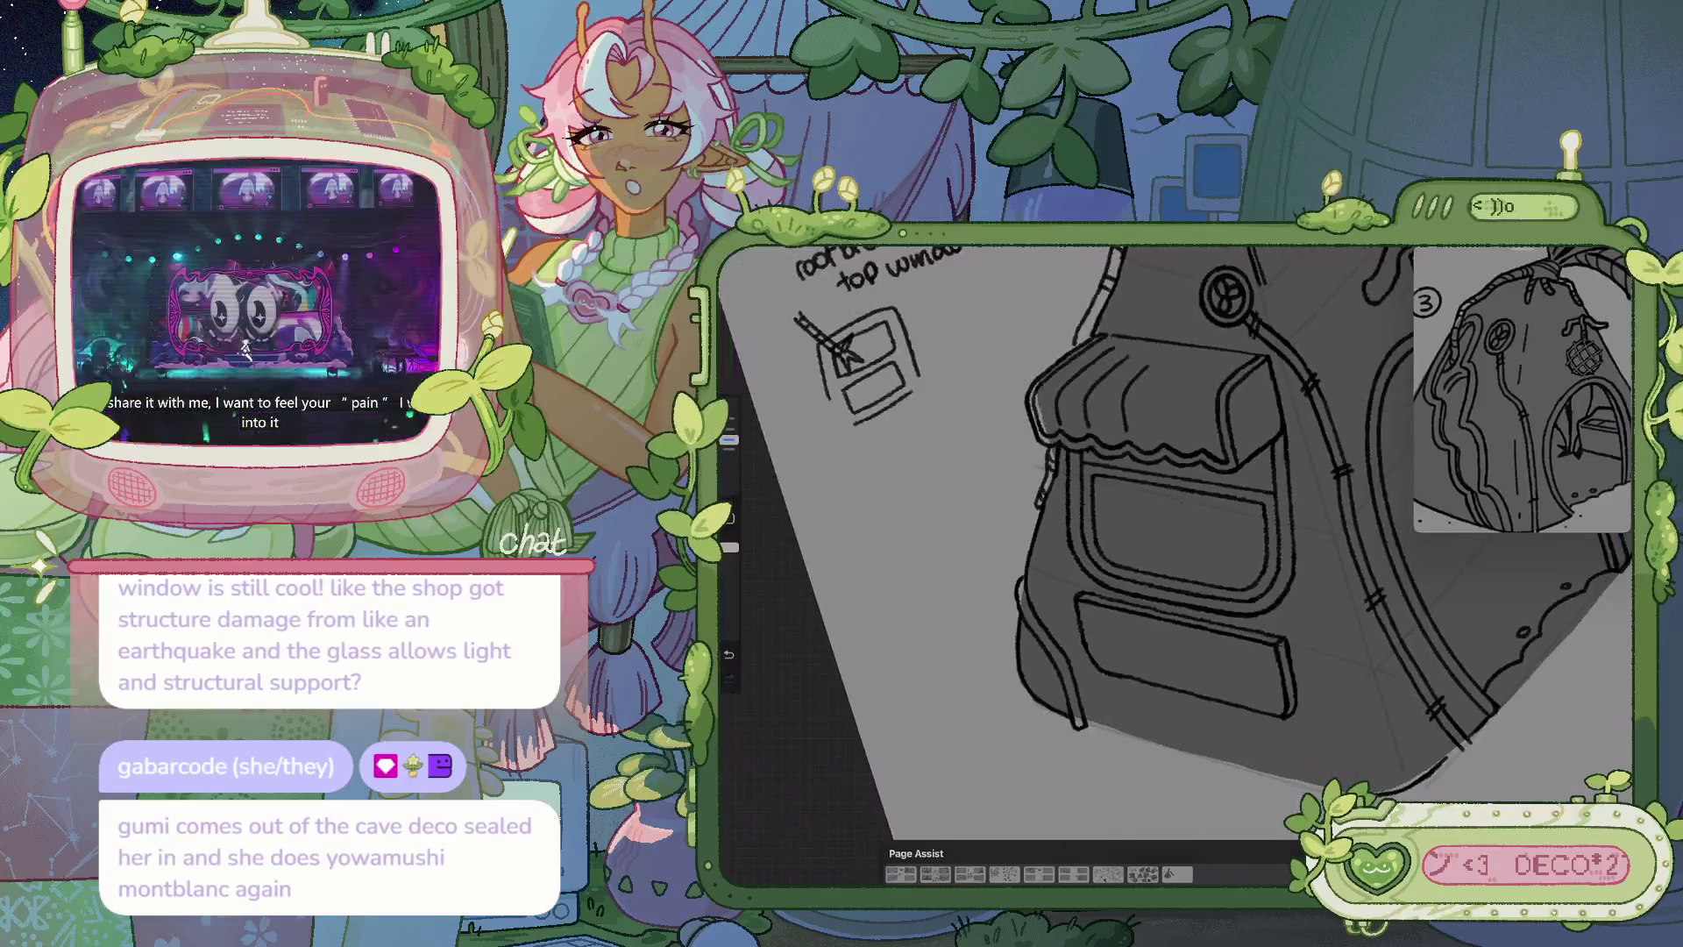
drag(920, 311, 872, 539)
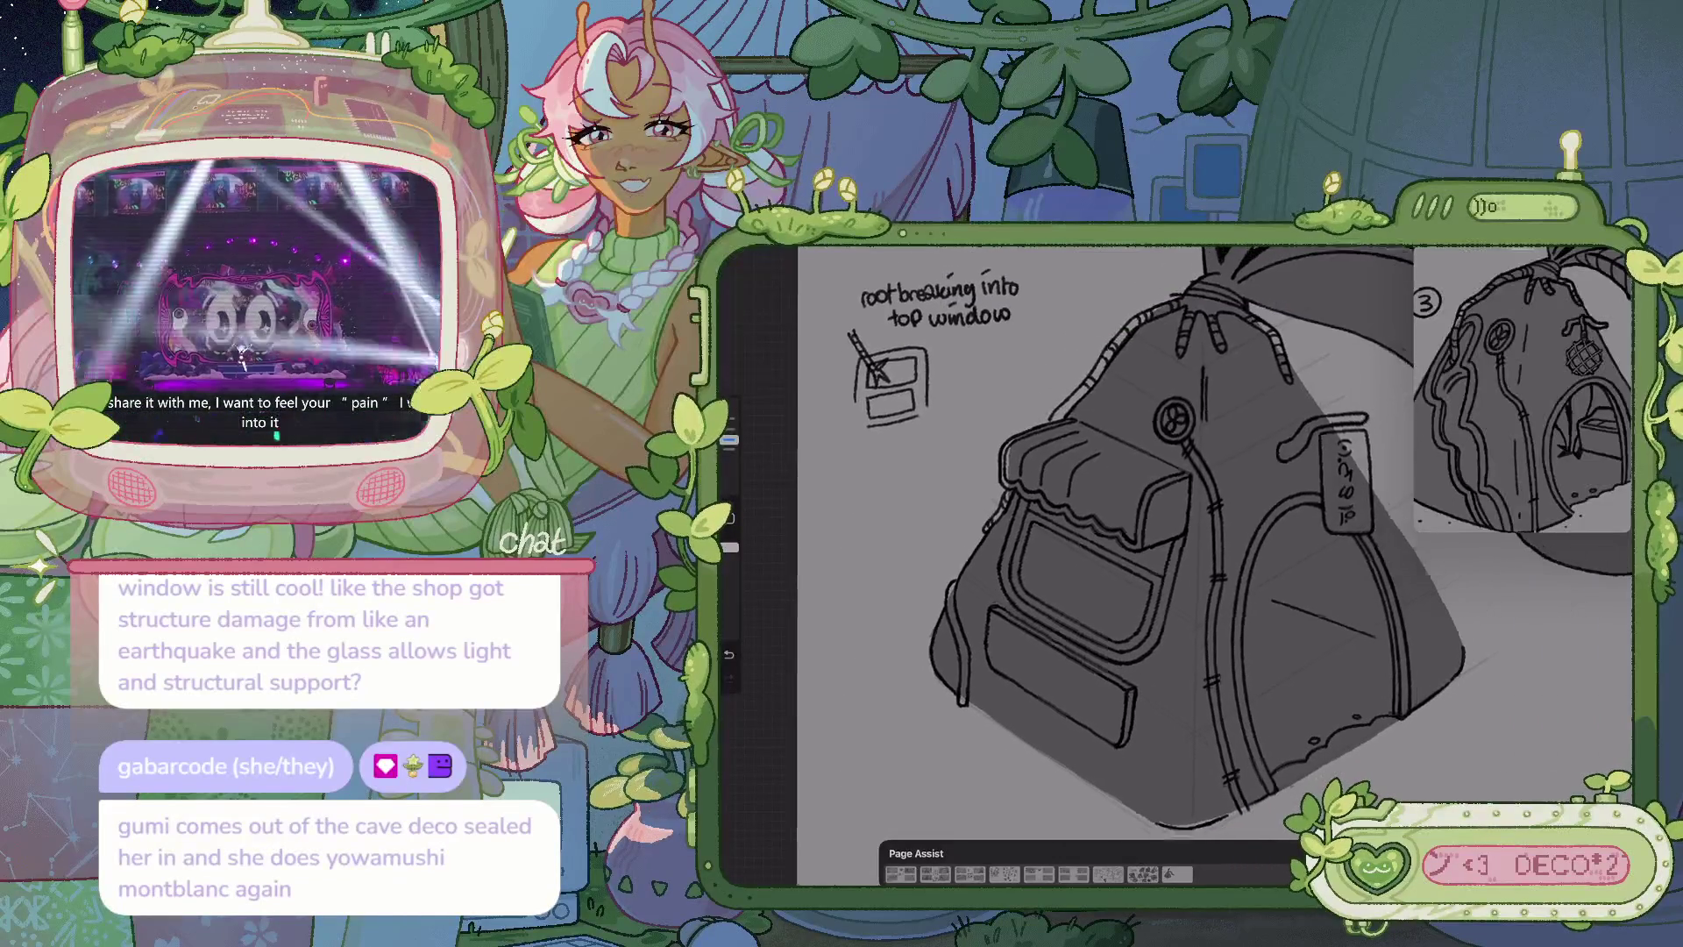
drag(1131, 429, 1113, 421)
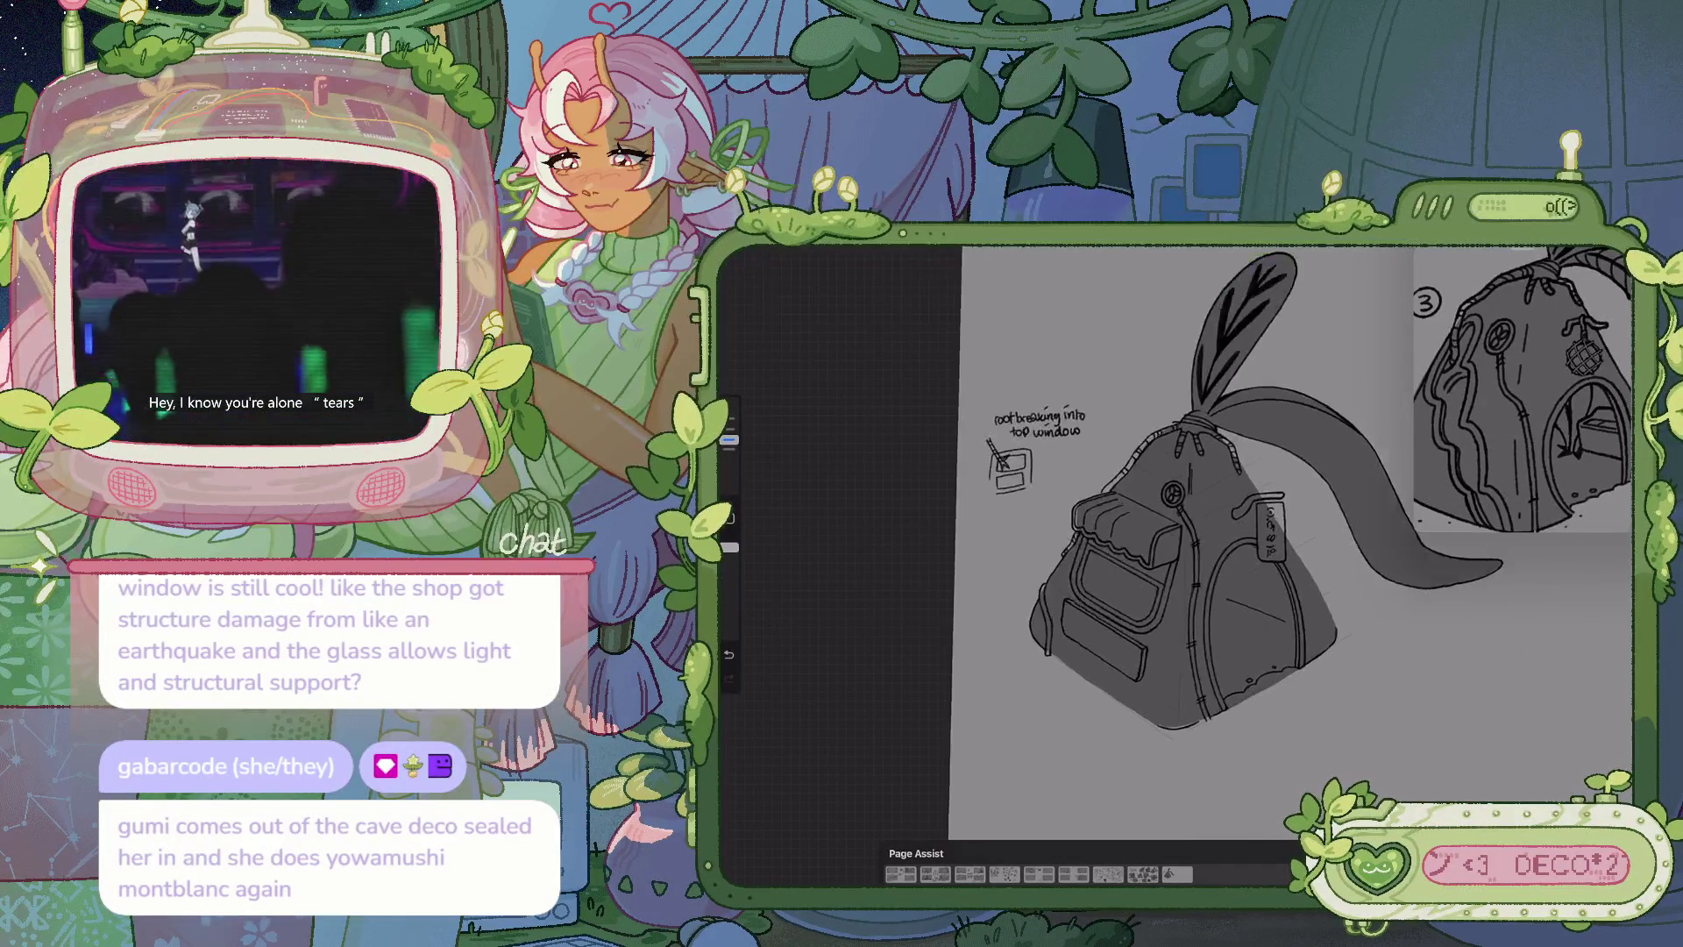
Undo the emblem strokes and draw a QuickShape-snapped ellipse as a round window on the front
scroll(1140, 544, up, 3)
scroll(1184, 561, up, 2)
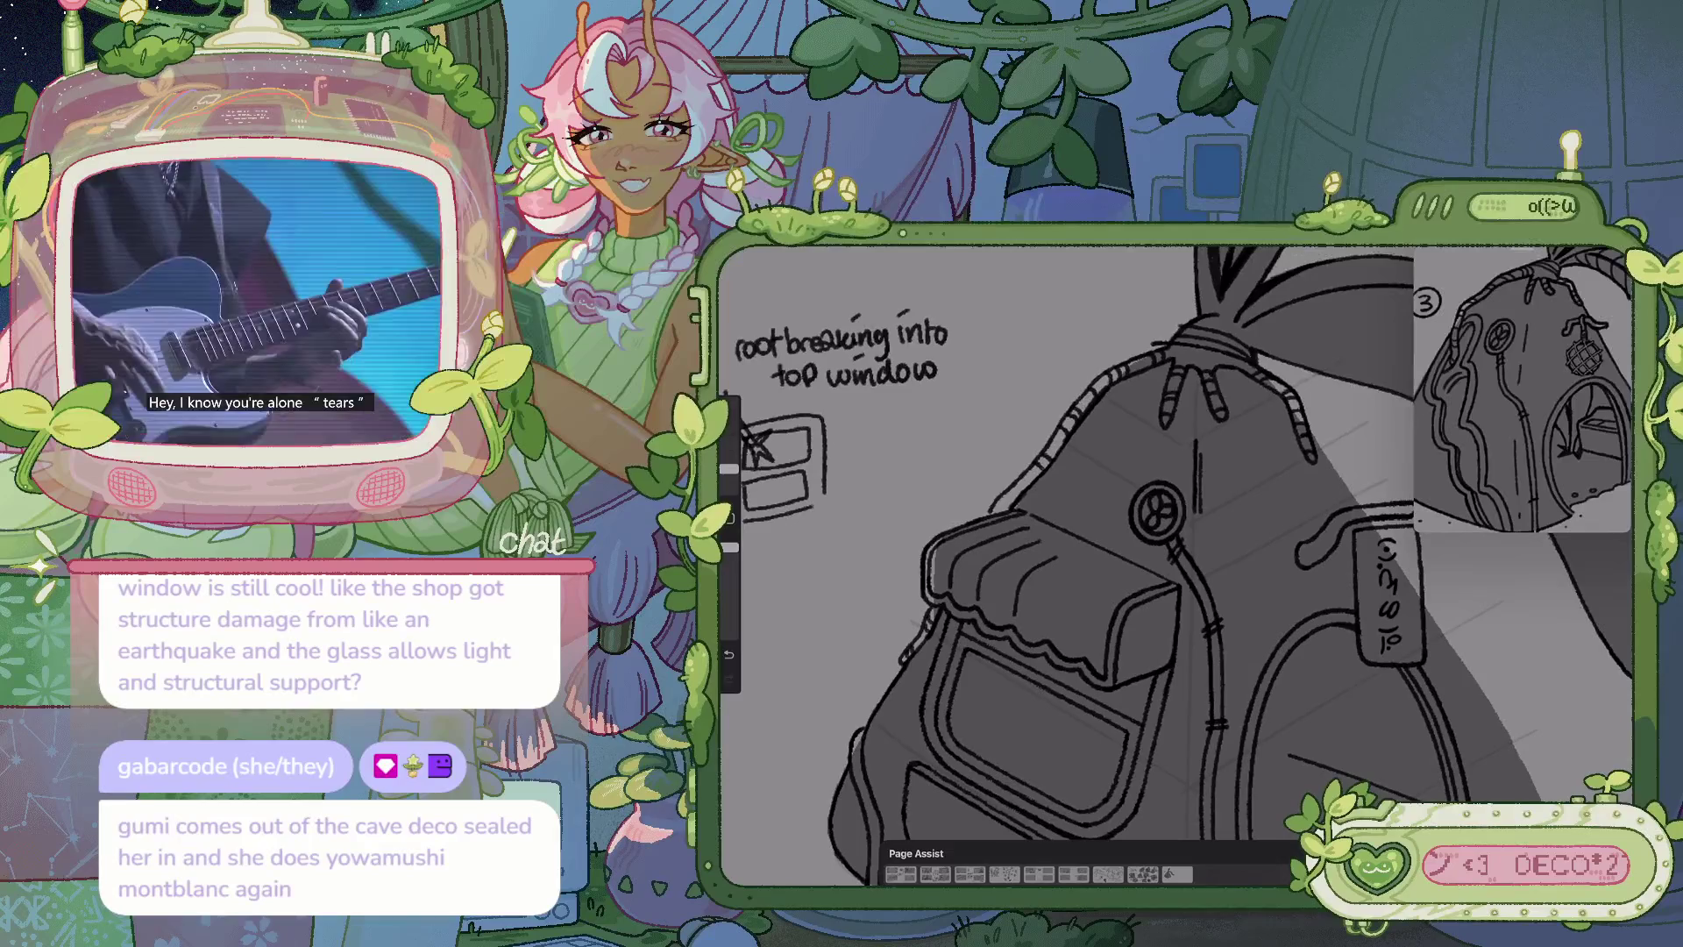
key(ctrl+z)
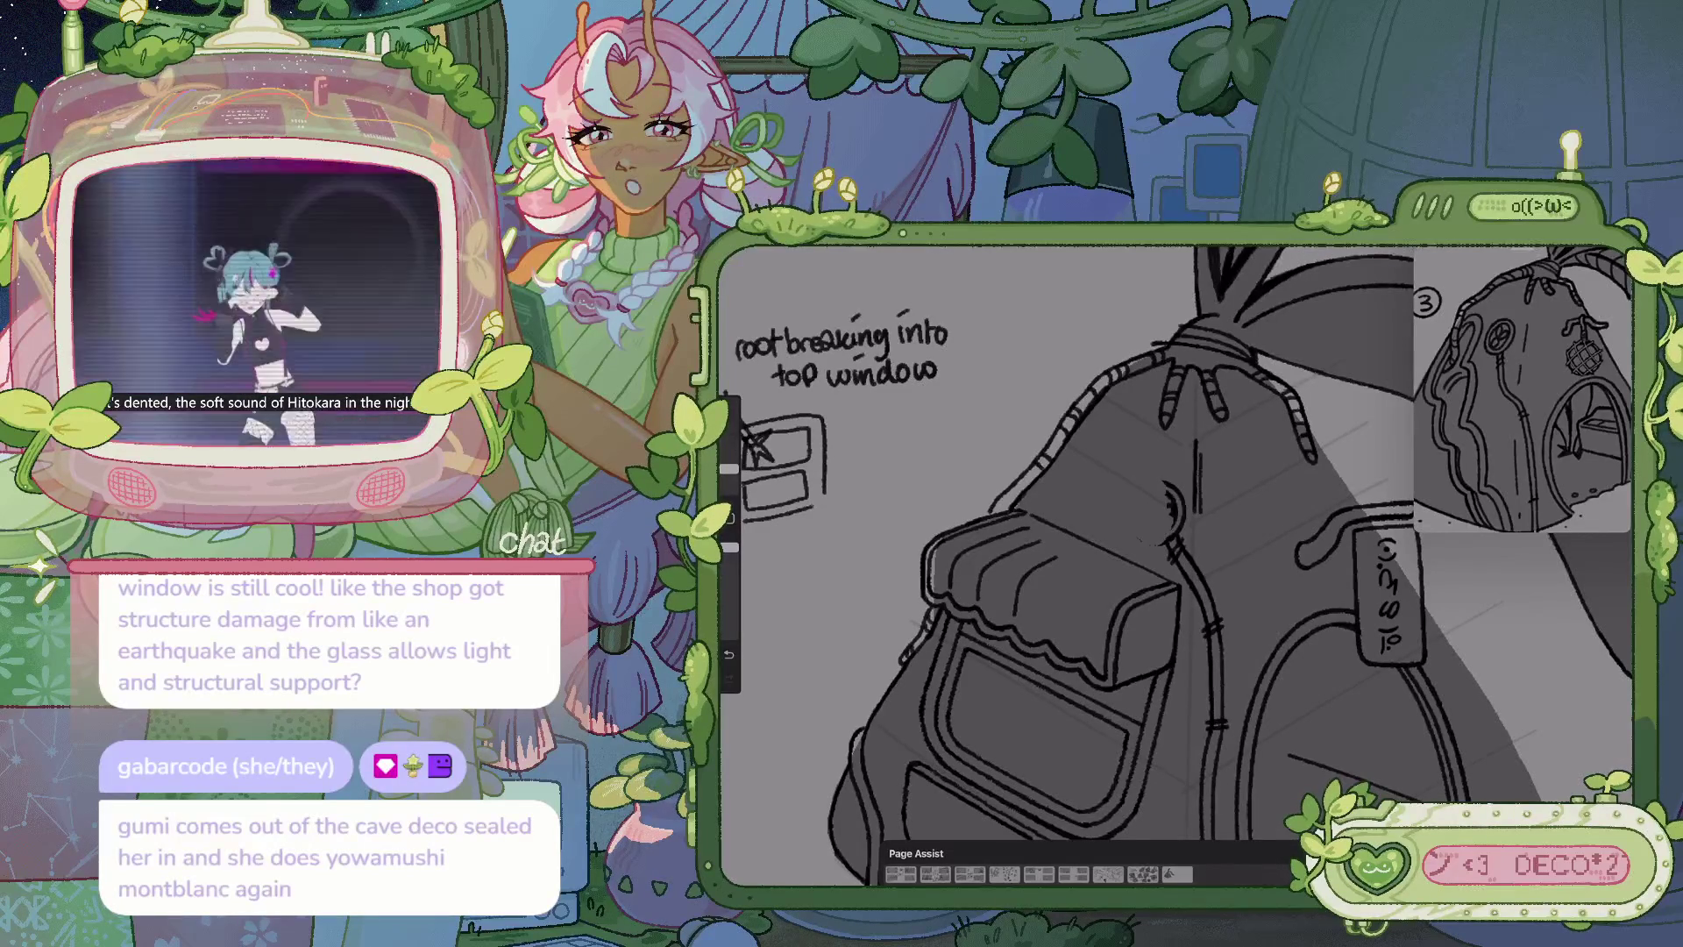
key(ctrl+z)
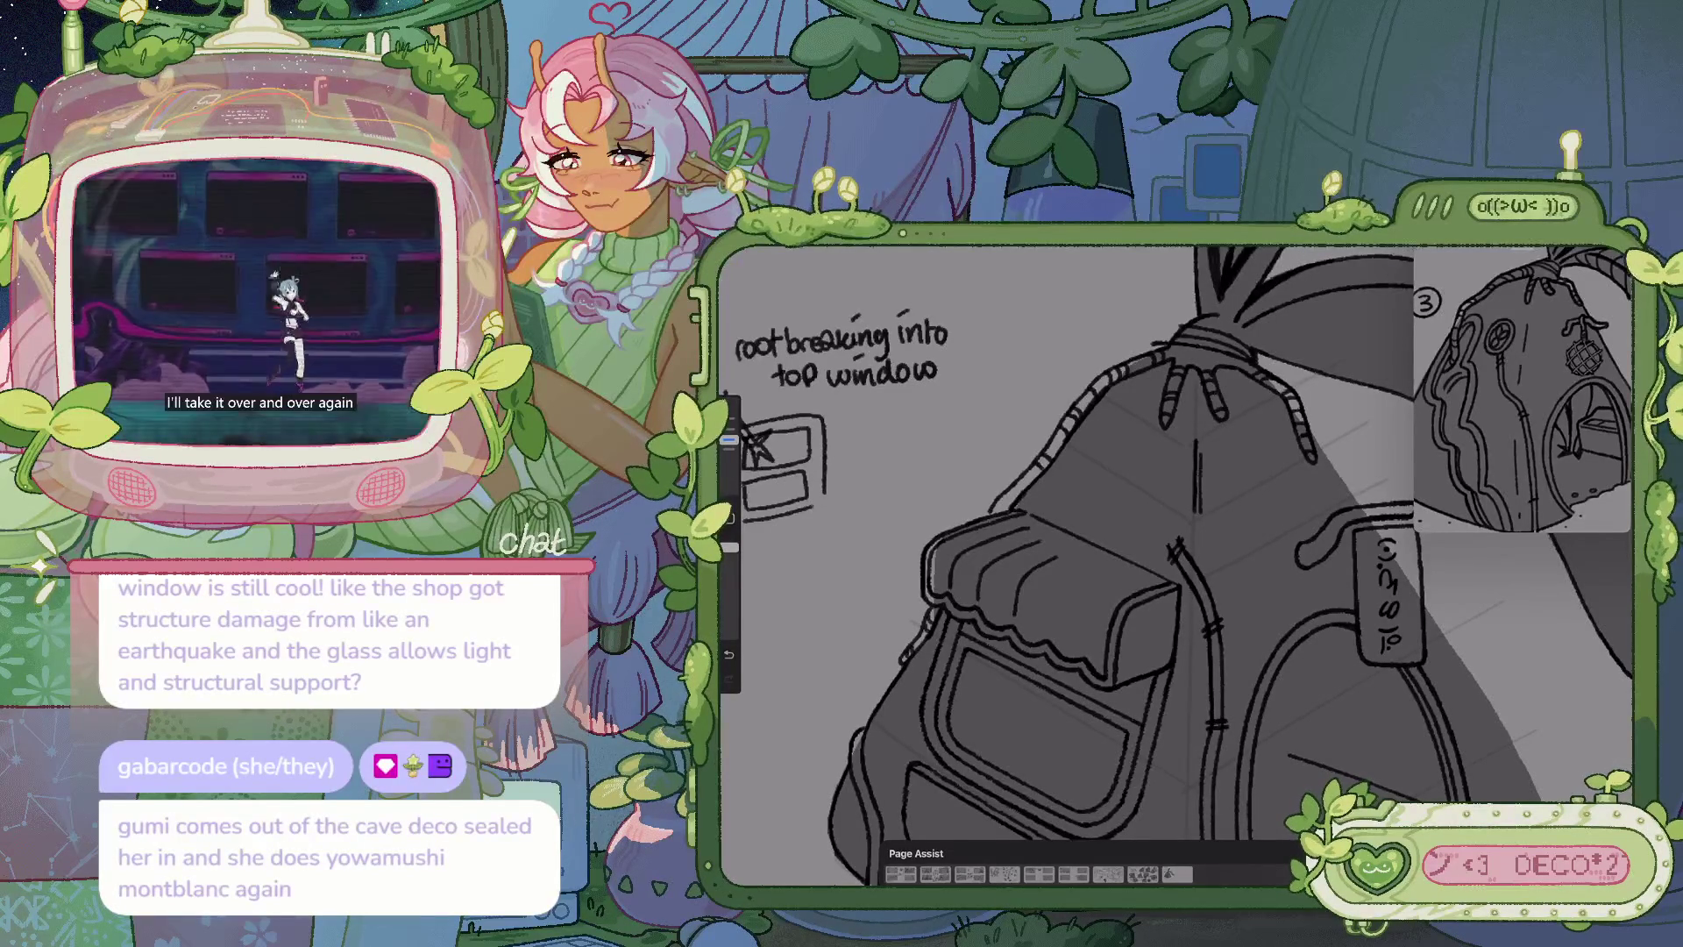
drag(1126, 459, 1144, 454)
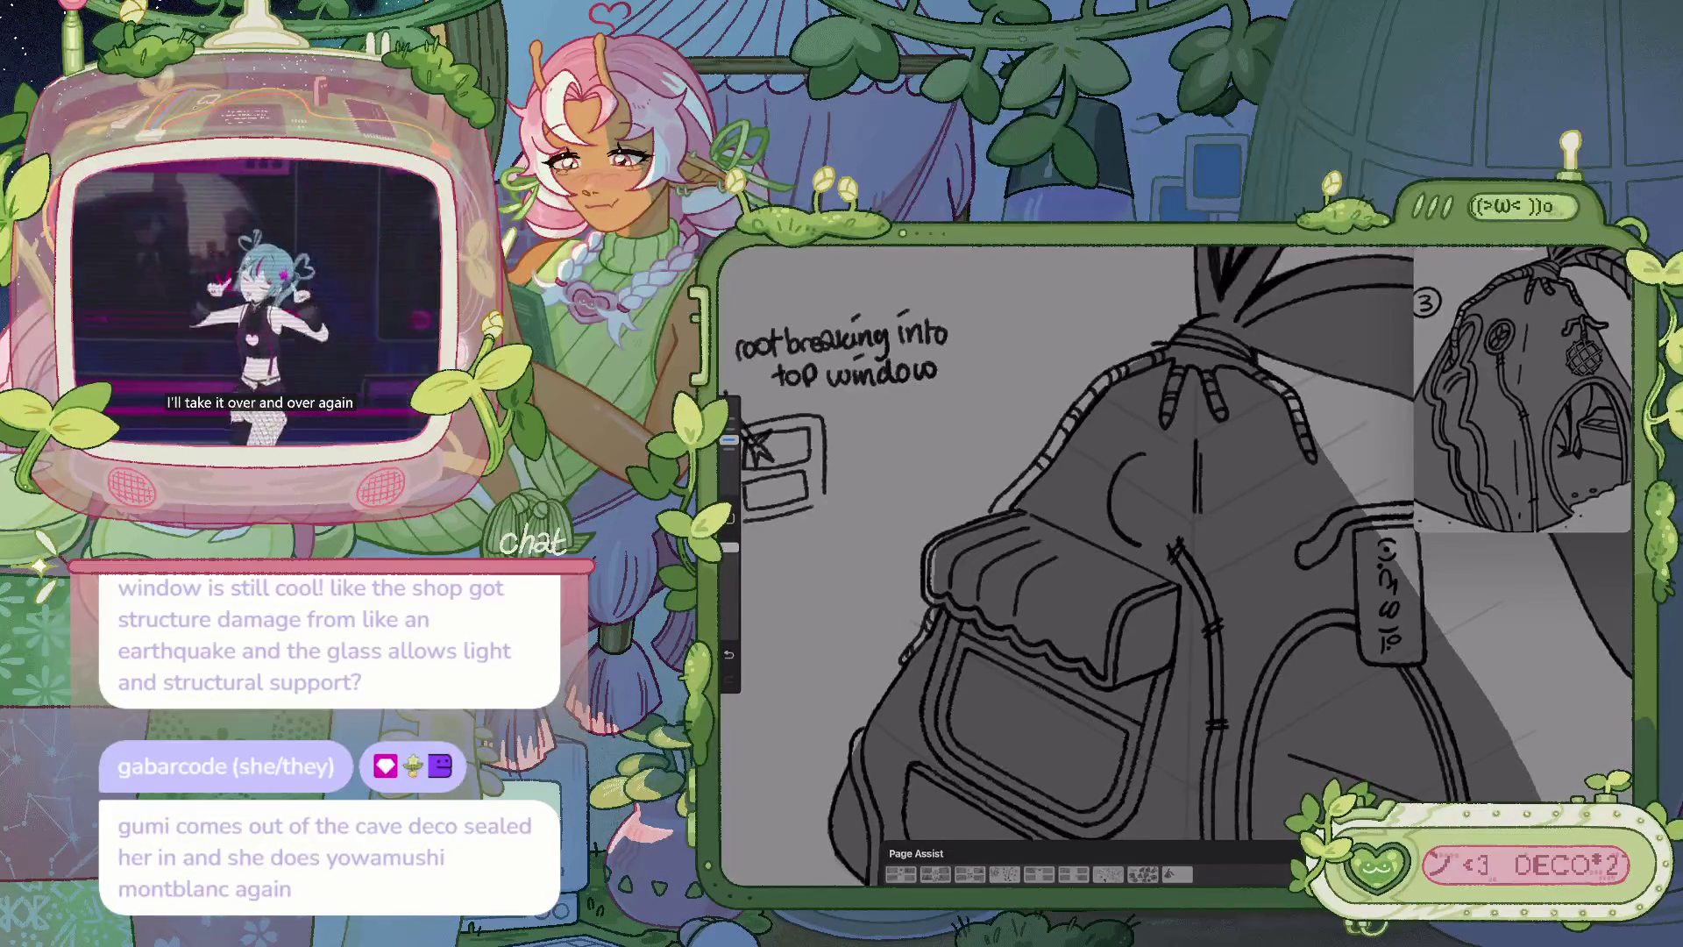
key(ctrl+z)
drag(1133, 469, 1118, 505)
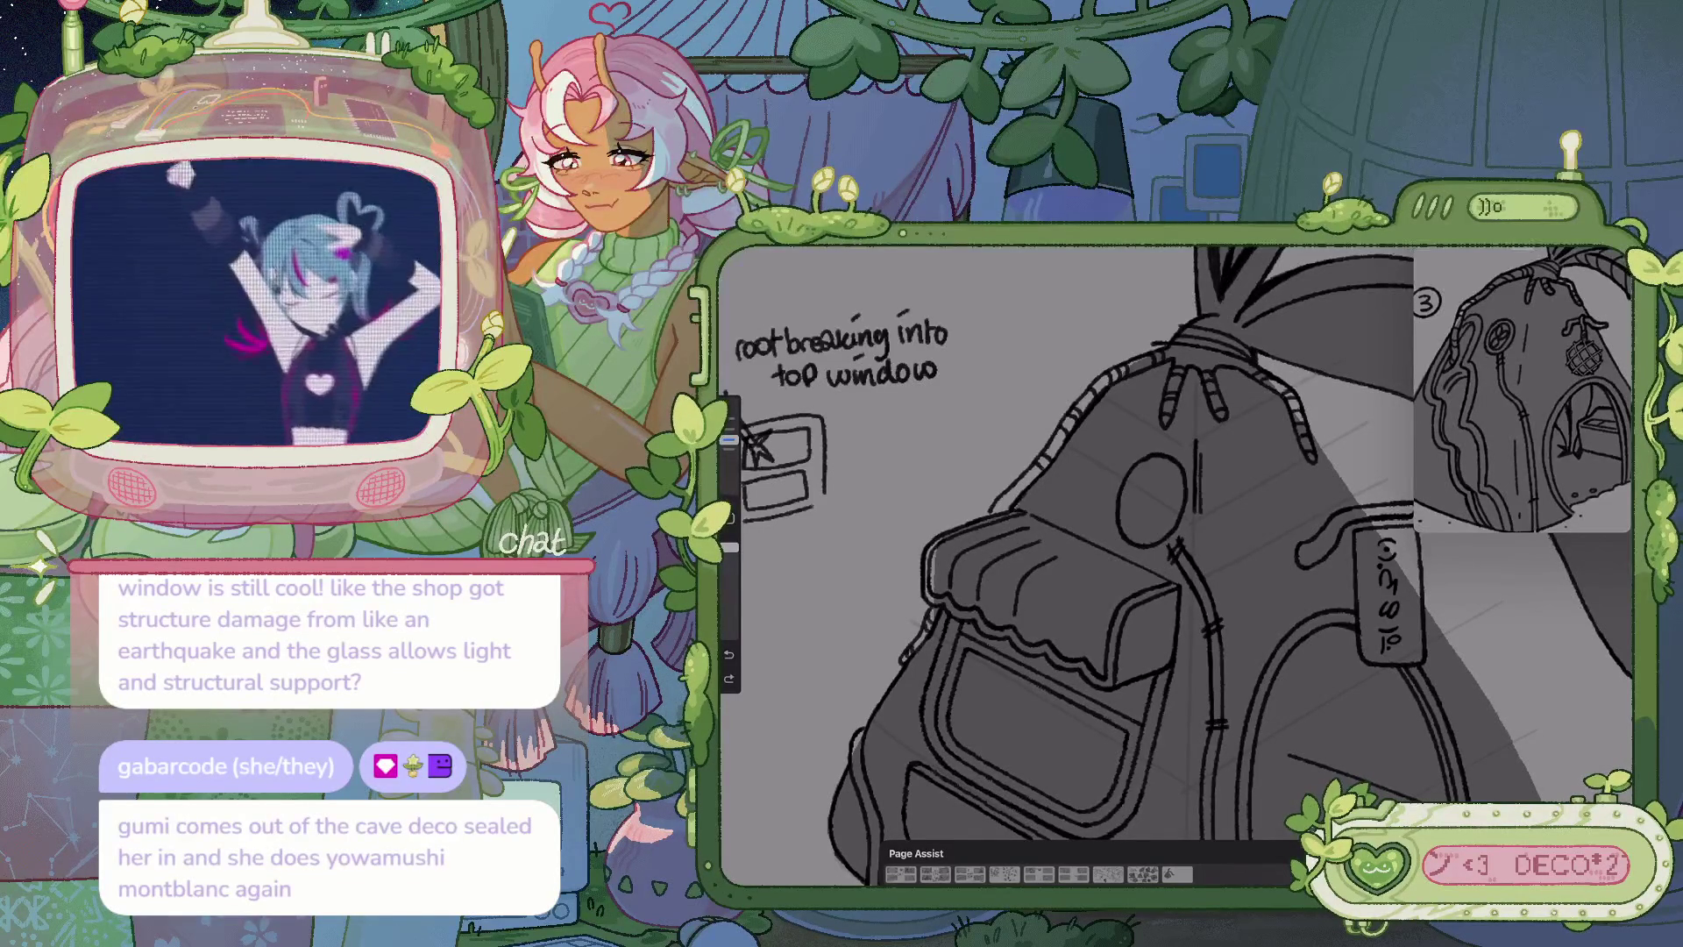
drag(1139, 456, 1131, 465)
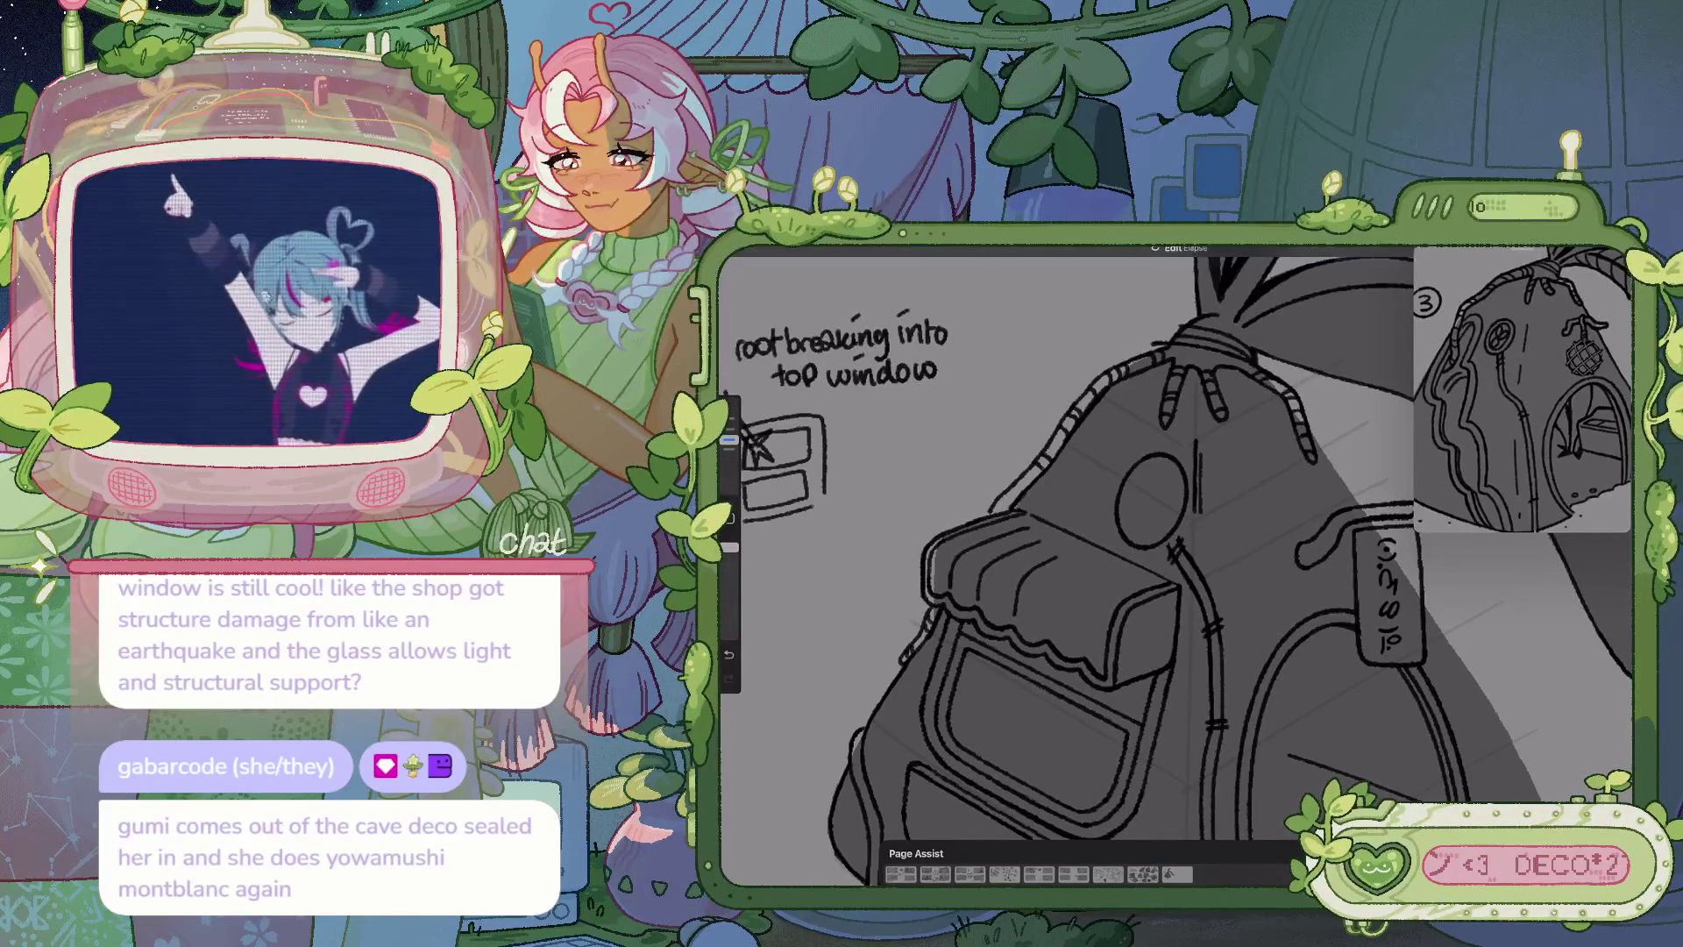
scroll(1175, 561, down, 3)
scroll(1175, 561, up, 4)
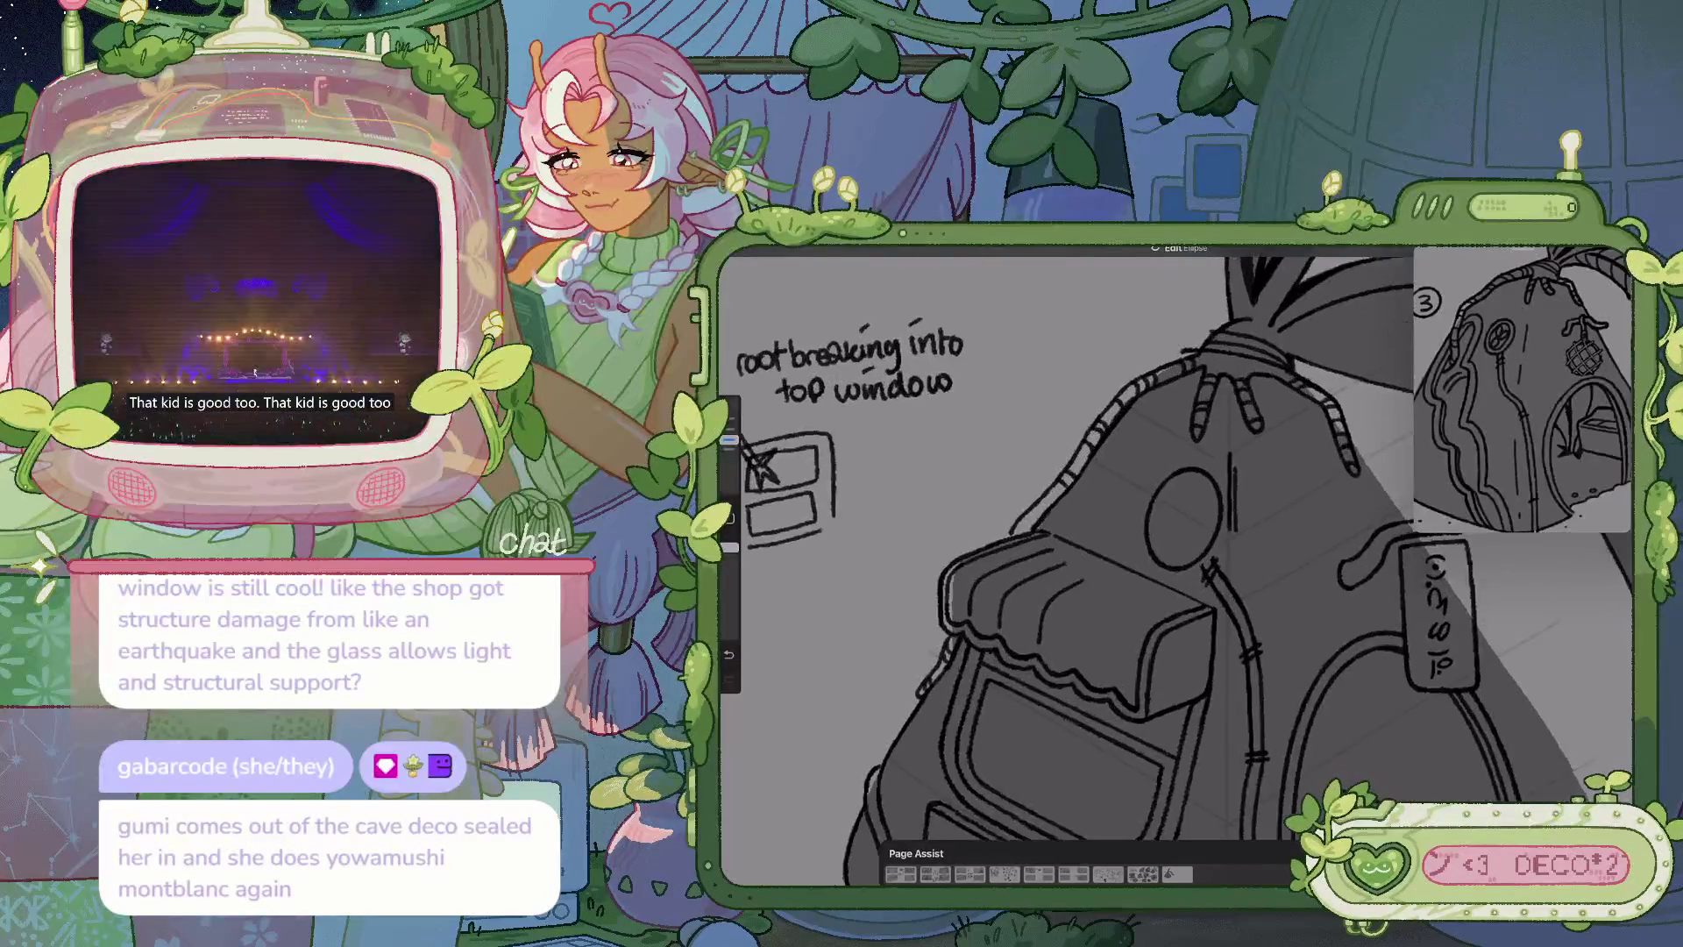
scroll(1175, 561, up, 2)
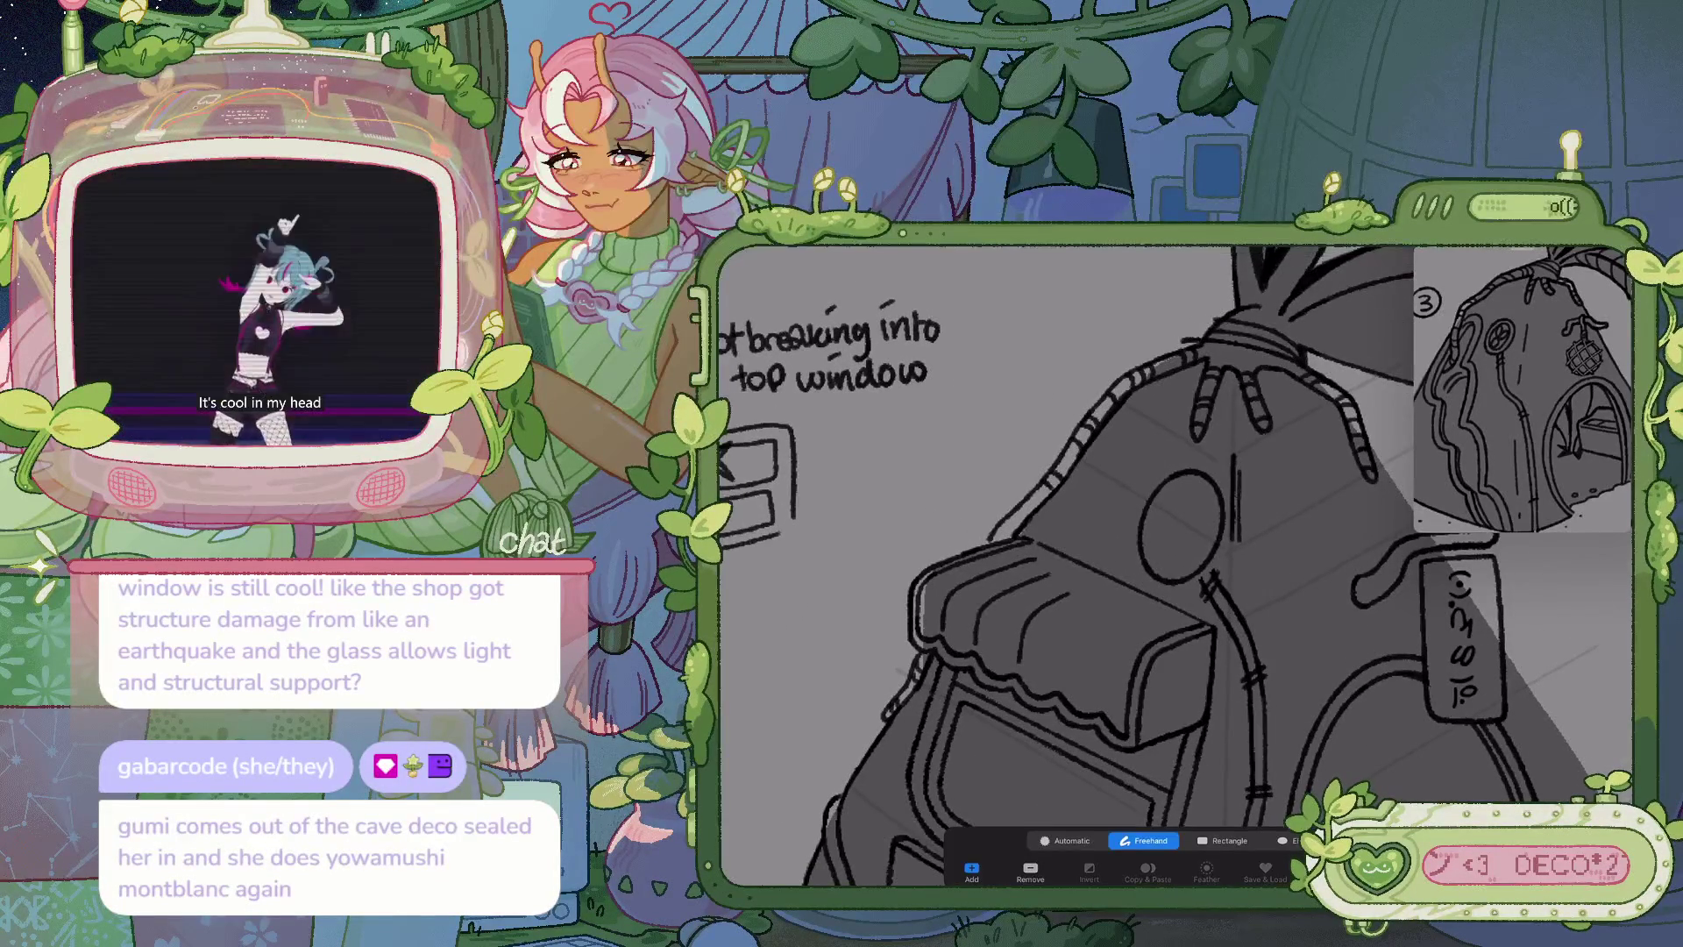
Freehand-select the round window ellipse and move it slightly left with Transform
drag(1123, 500, 1170, 465)
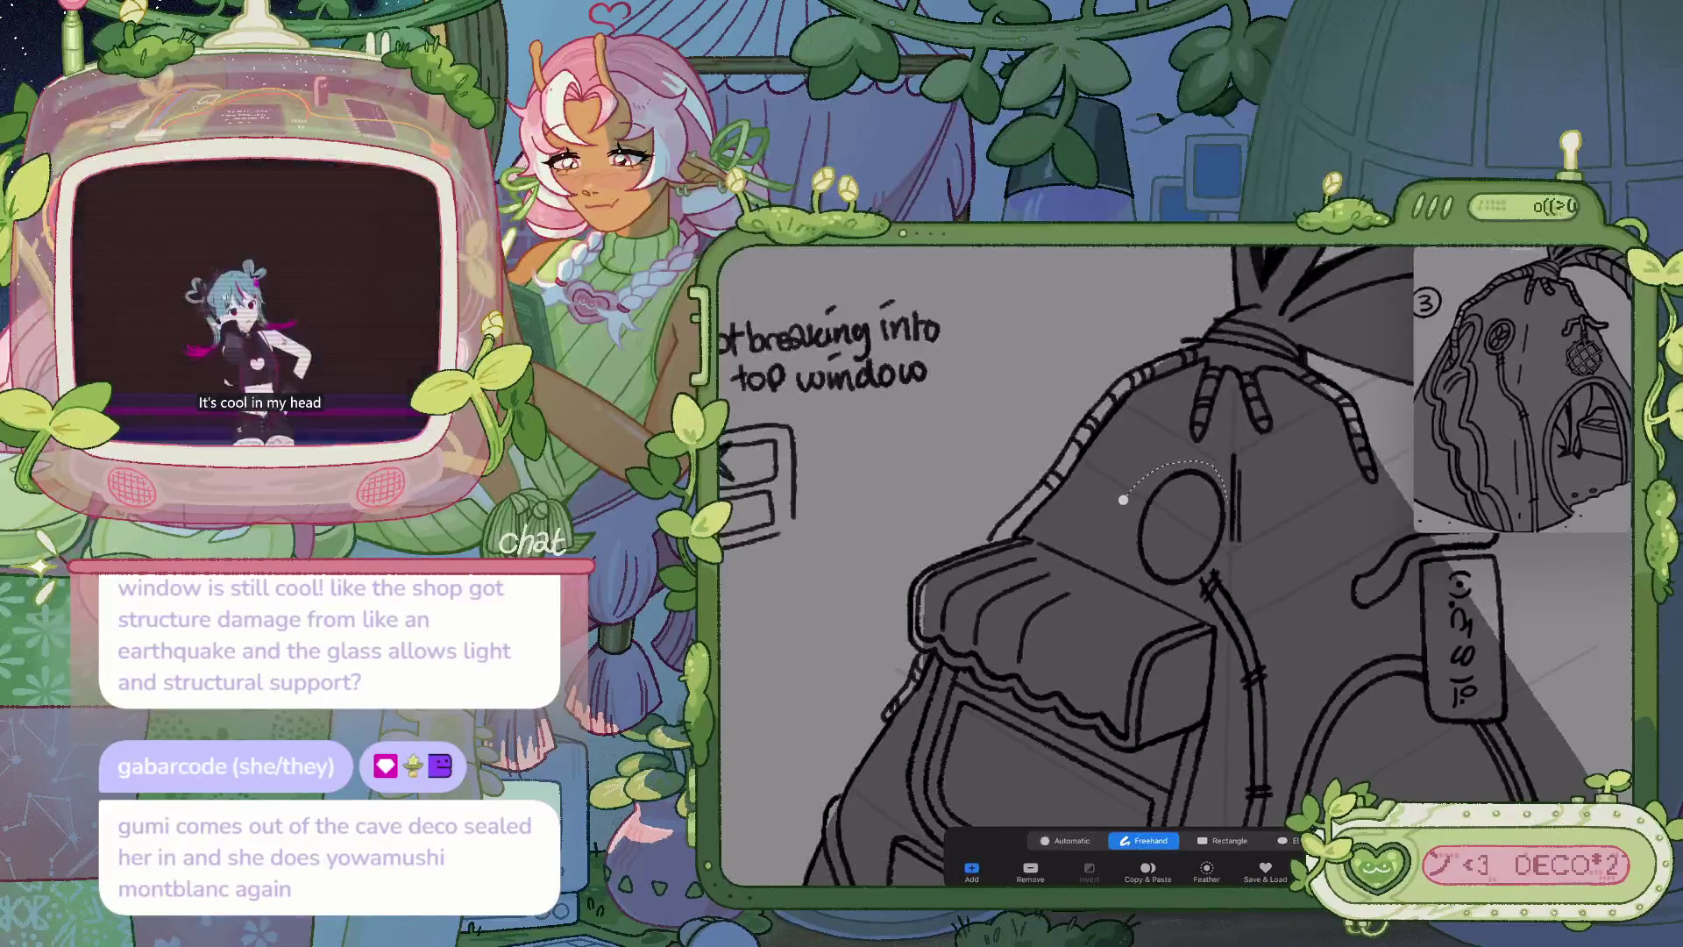
click(1124, 500)
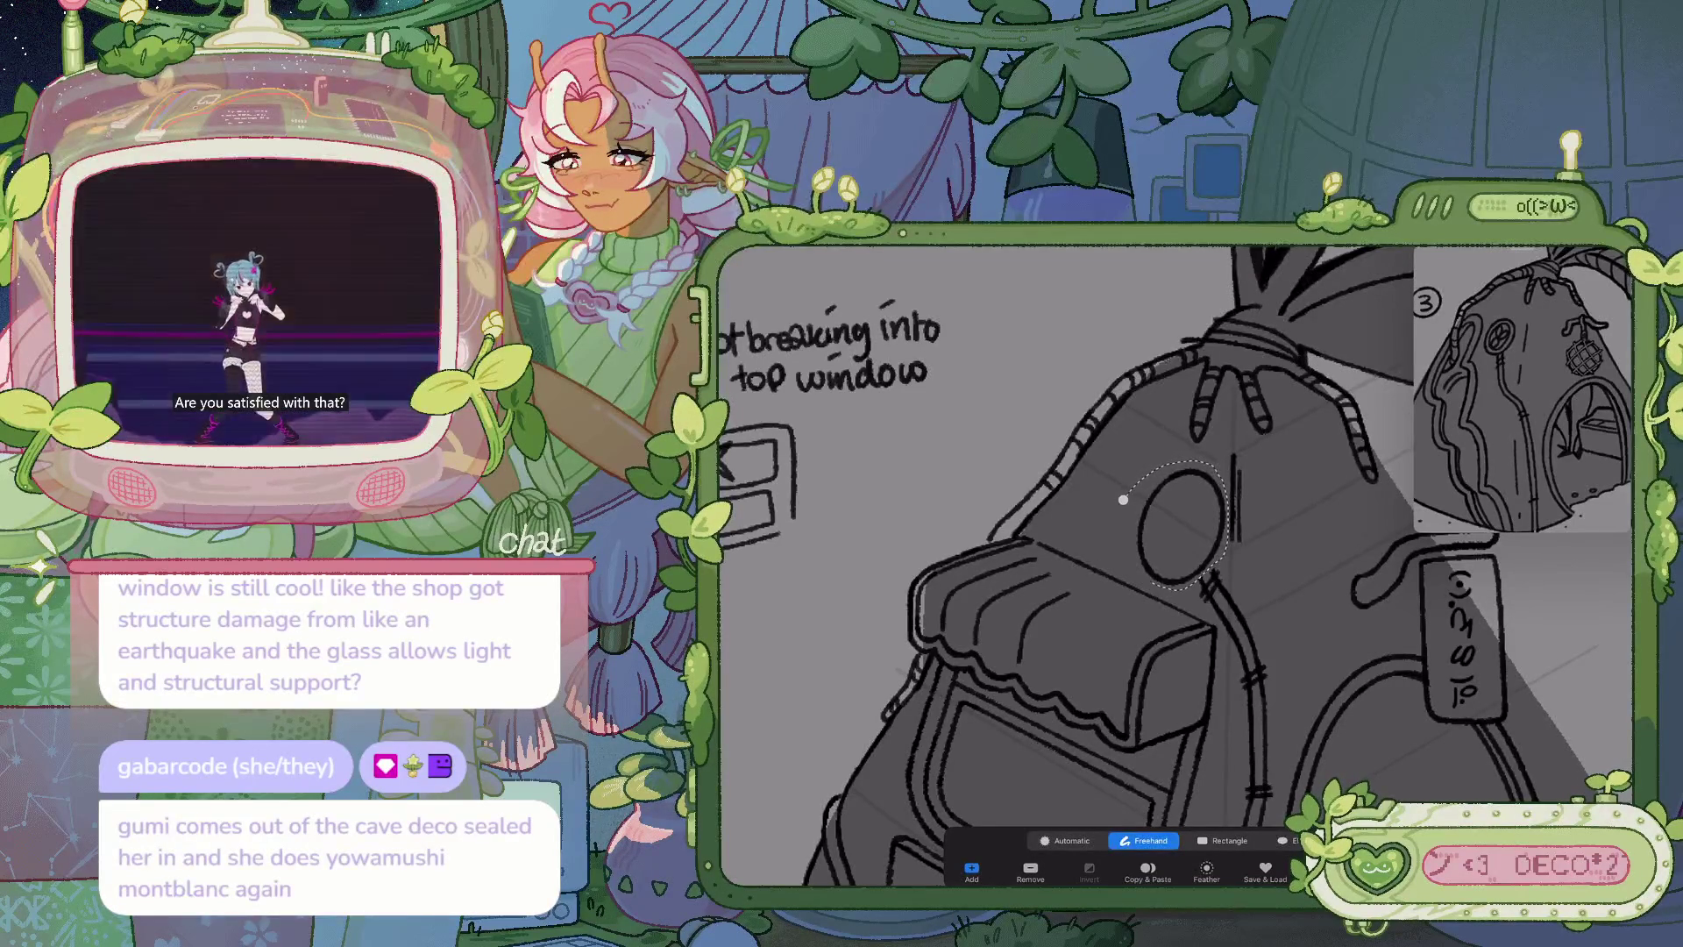
key(v)
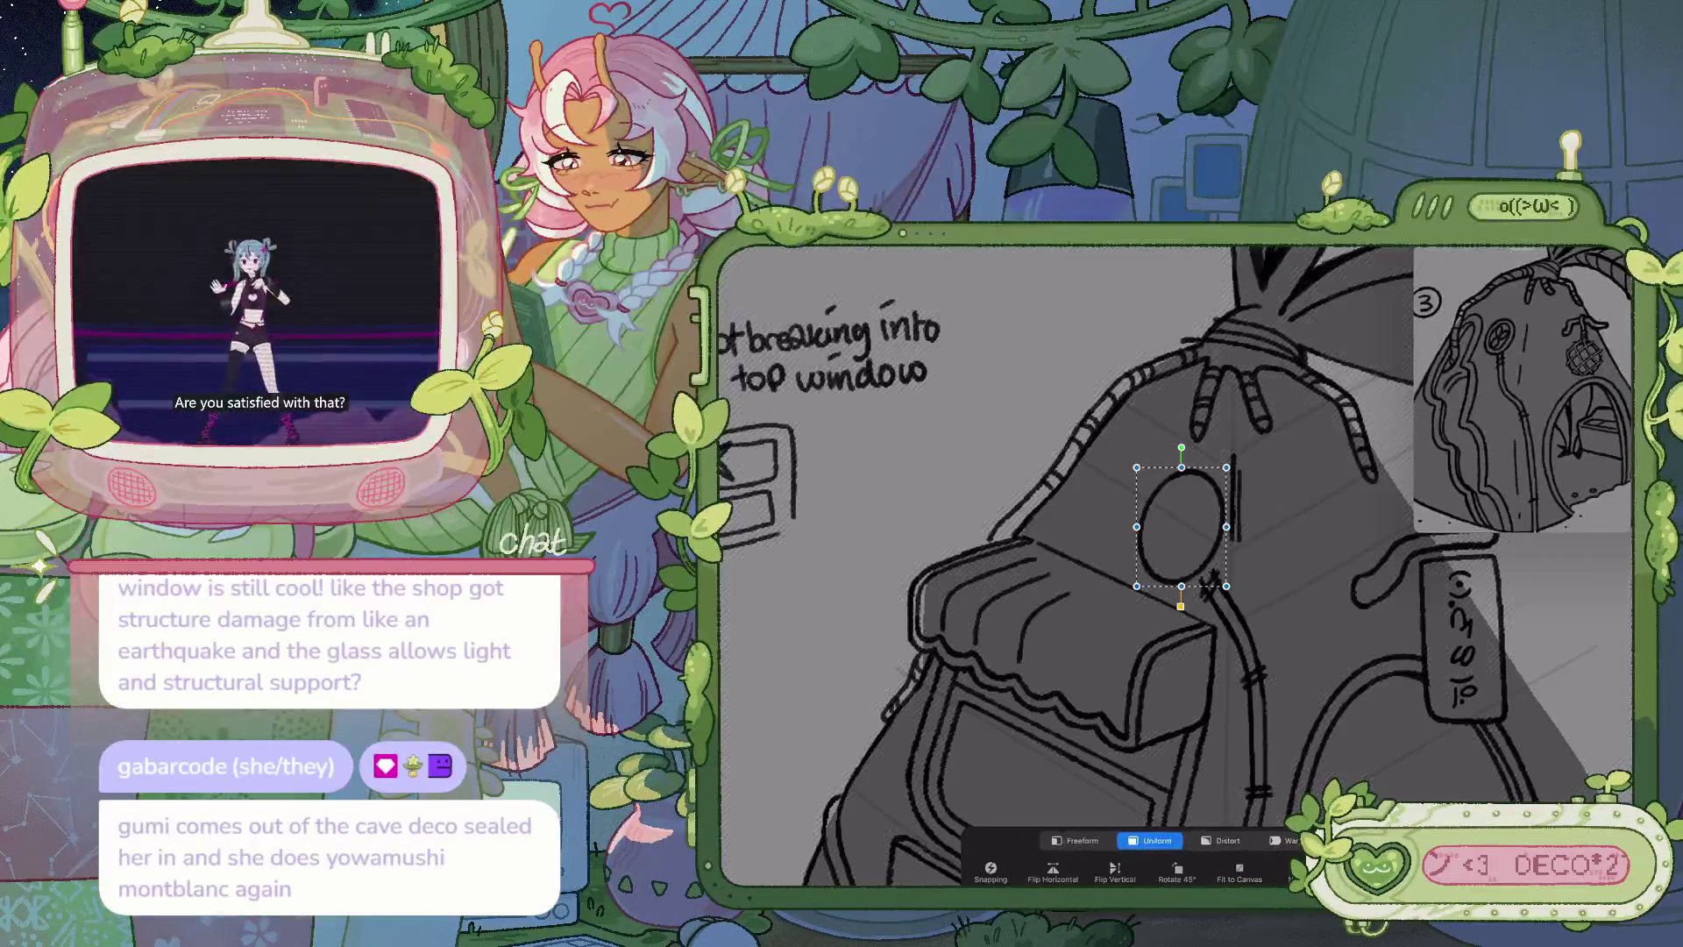
drag(1181, 526, 1169, 528)
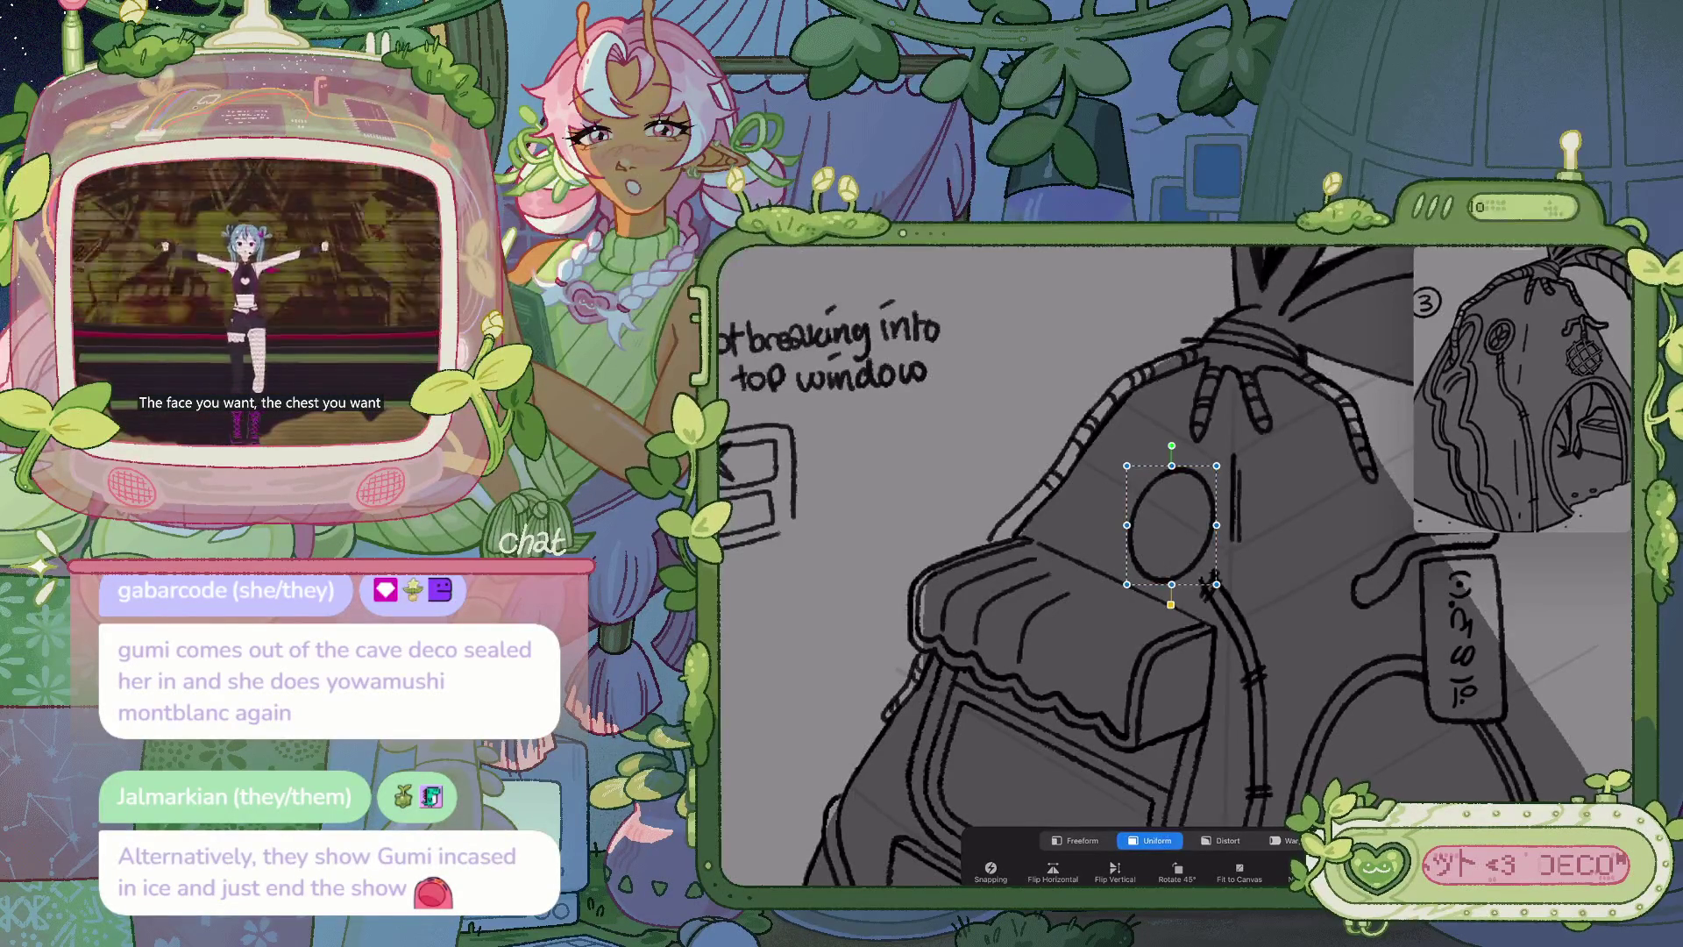
Shift the round window slightly down and to the left, then zoom in
drag(1171, 524, 1155, 533)
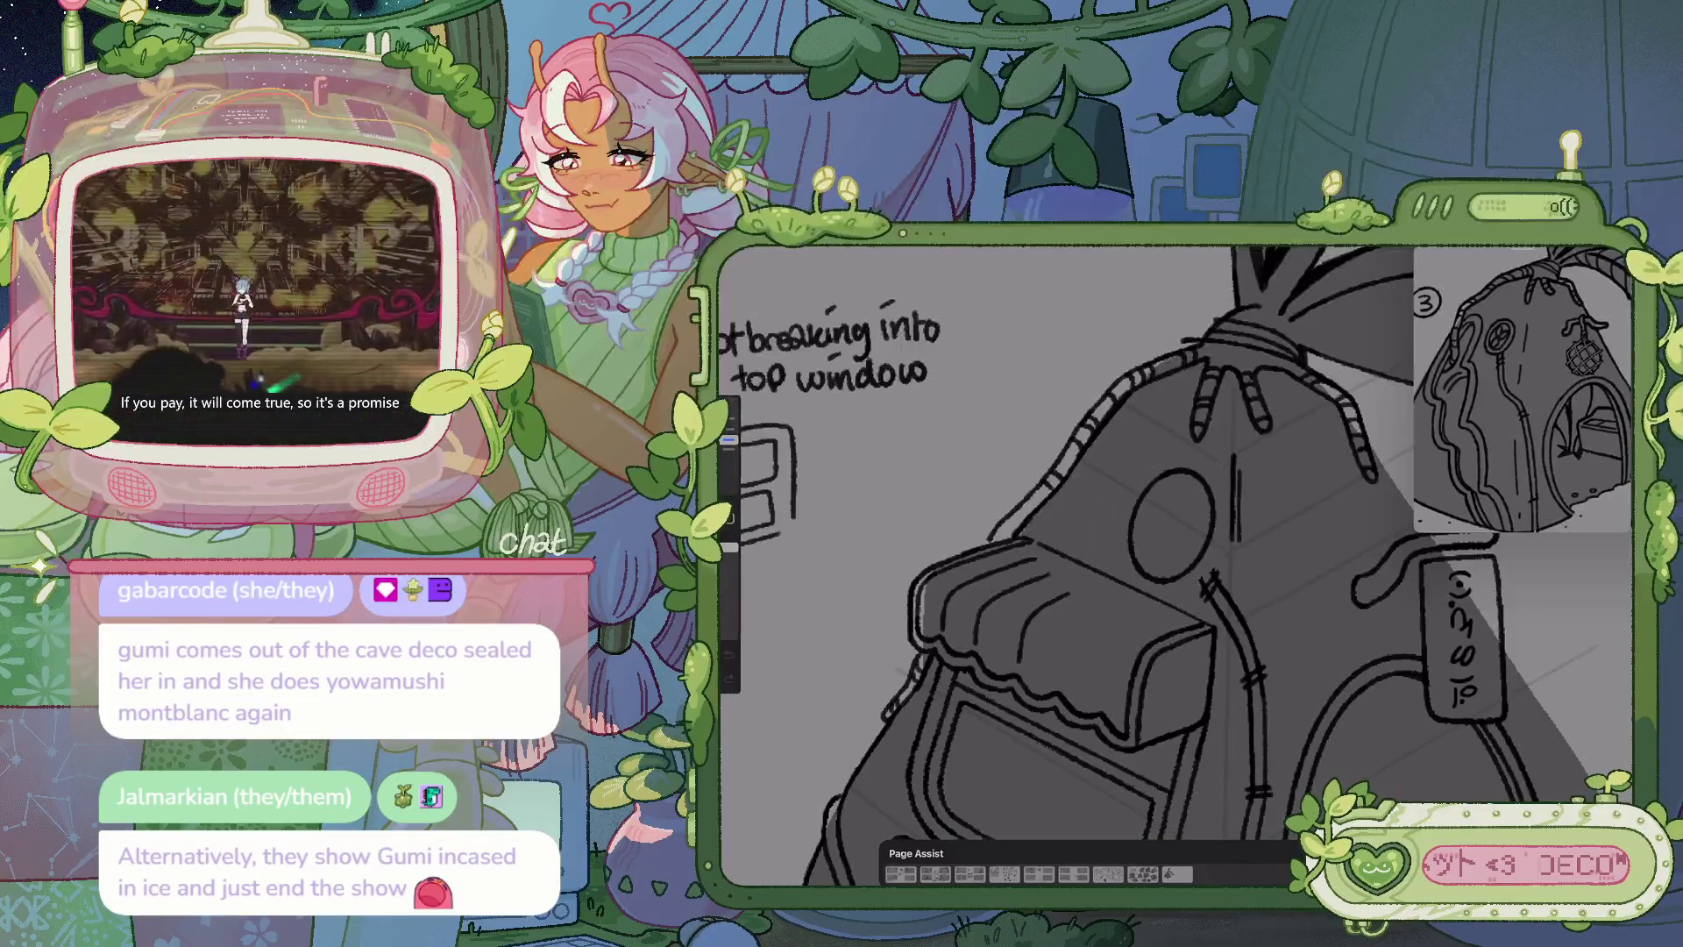
scroll(1087, 562, up, 5)
scroll(1087, 561, up, 1)
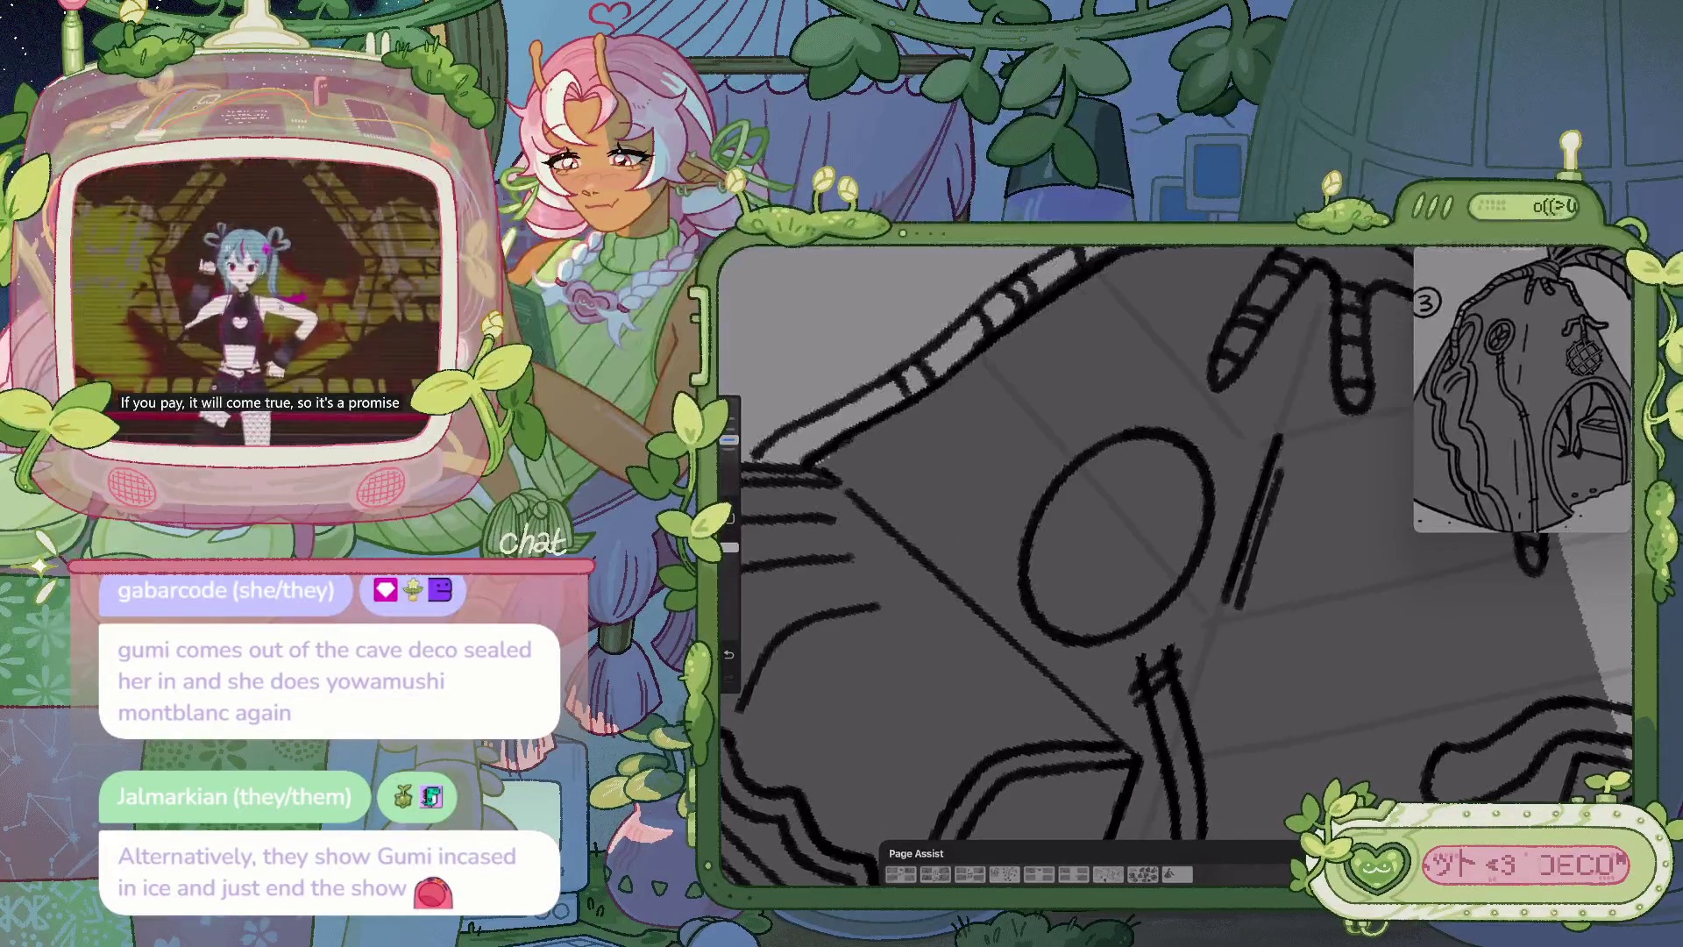
Try several curves inside the window, then draw the inner ring as a clean ellipse
drag(1056, 524, 1148, 457)
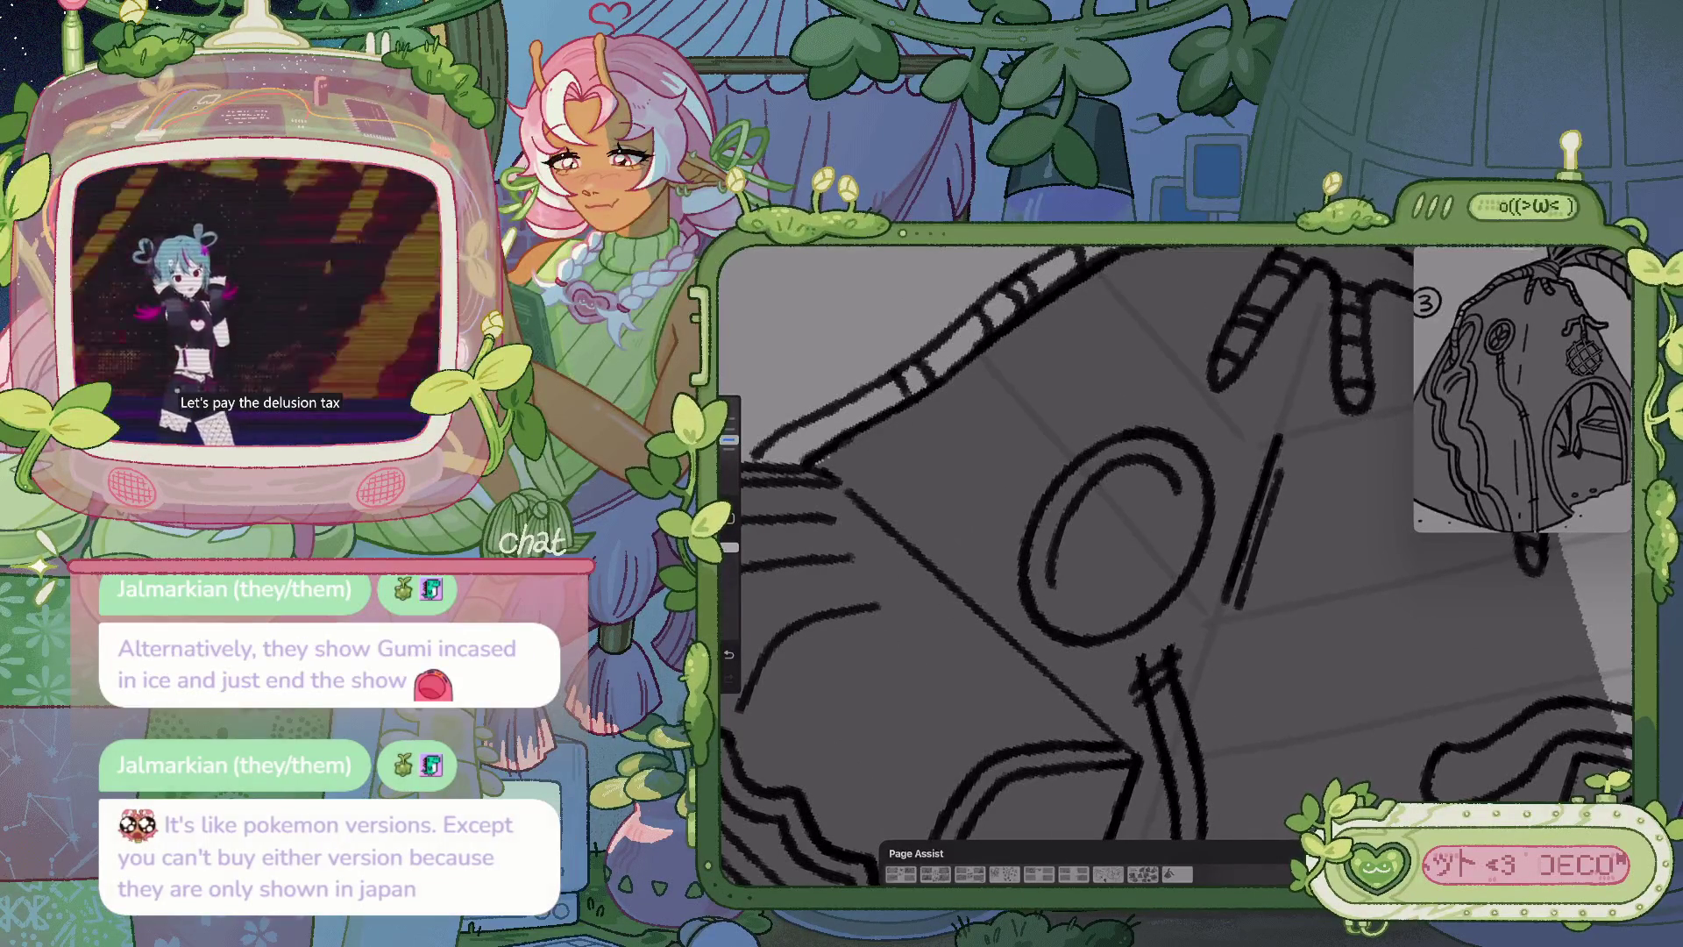
drag(1175, 490, 1139, 586)
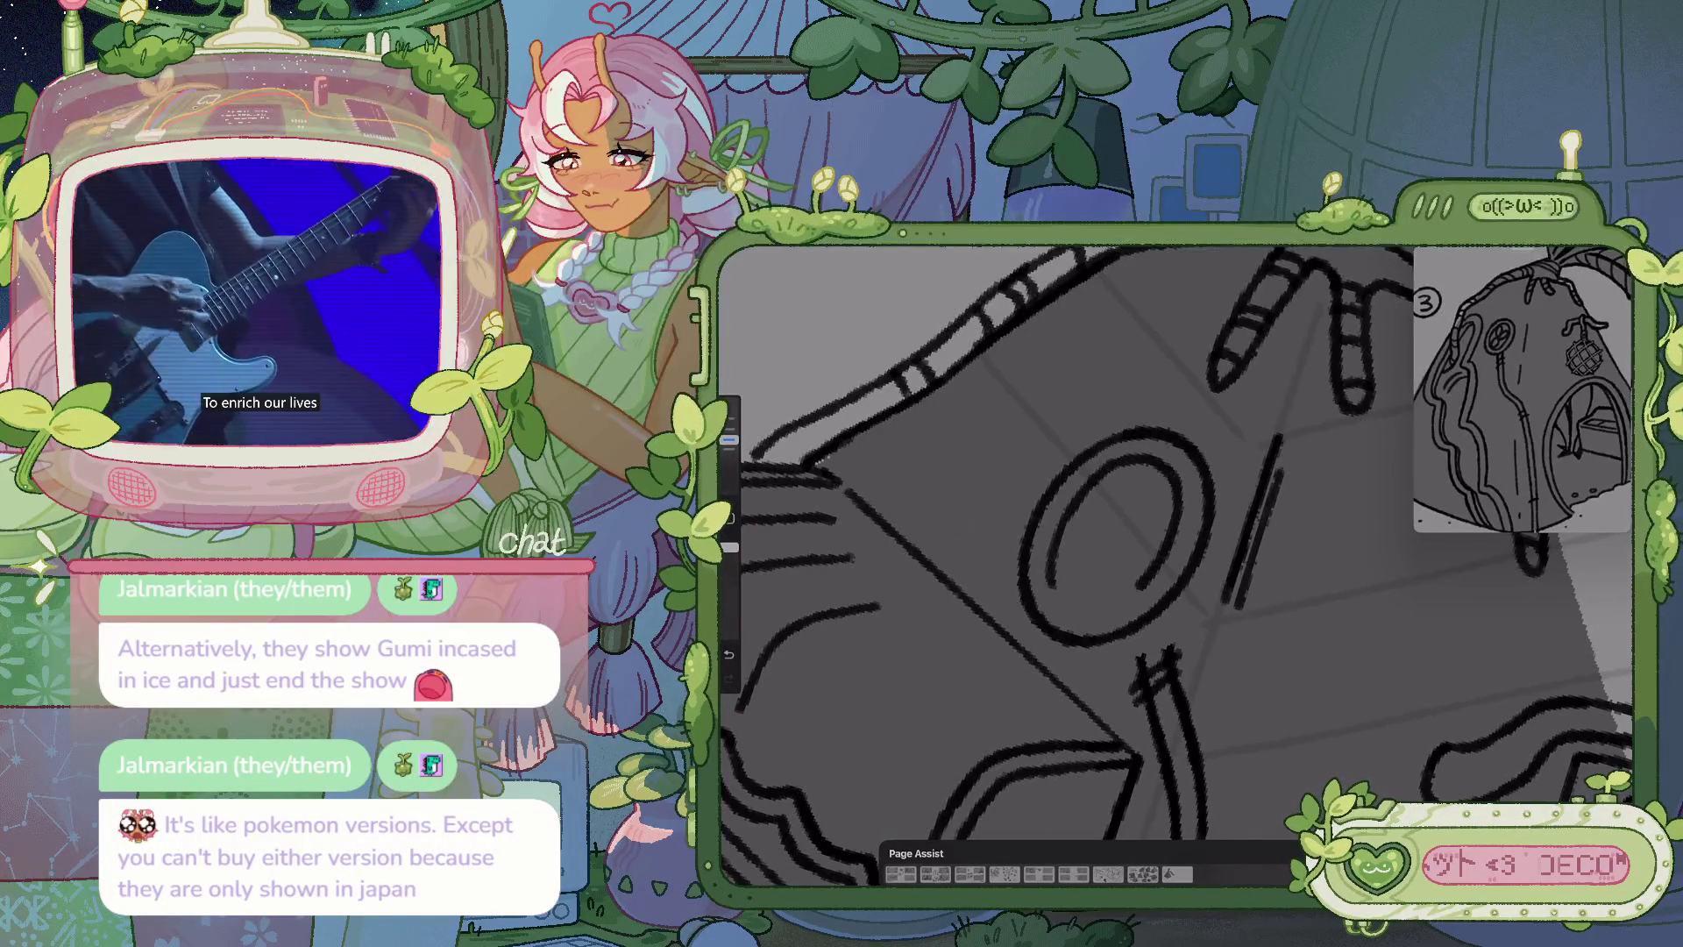
scroll(1087, 561, up, 1)
key(ctrl+z)
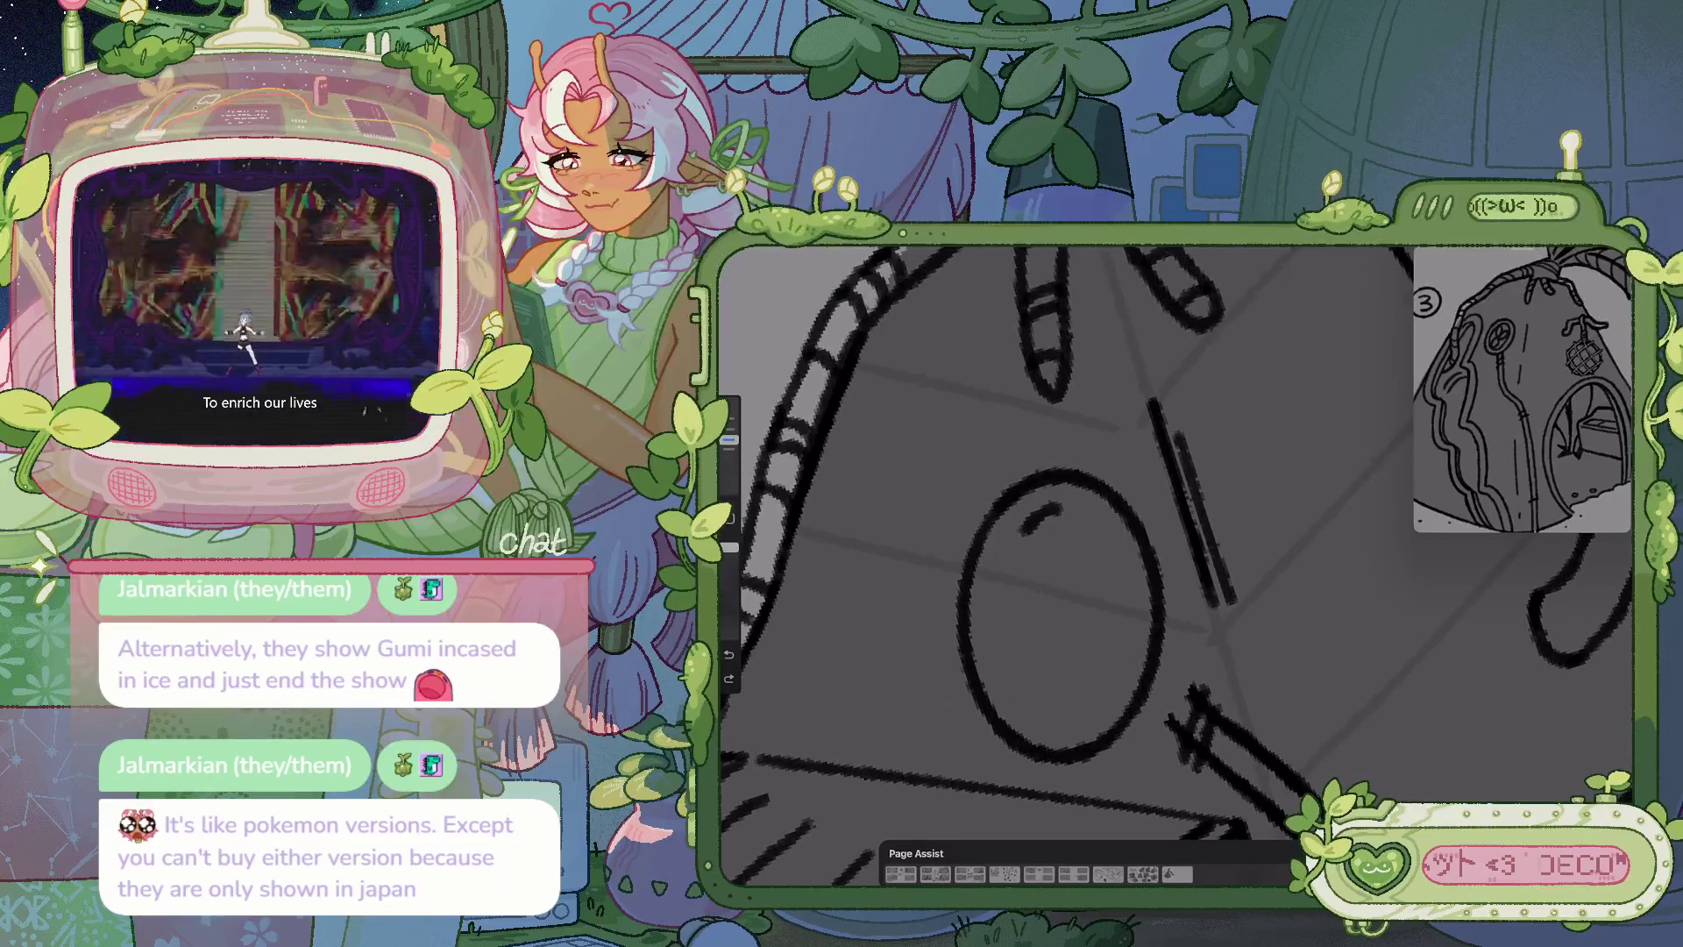
drag(1021, 530, 1000, 640)
key(ctrl+z)
mouse_move(1052, 509)
mouse_down()
mouse_move(1100, 696)
mouse_move(1074, 513)
mouse_up()
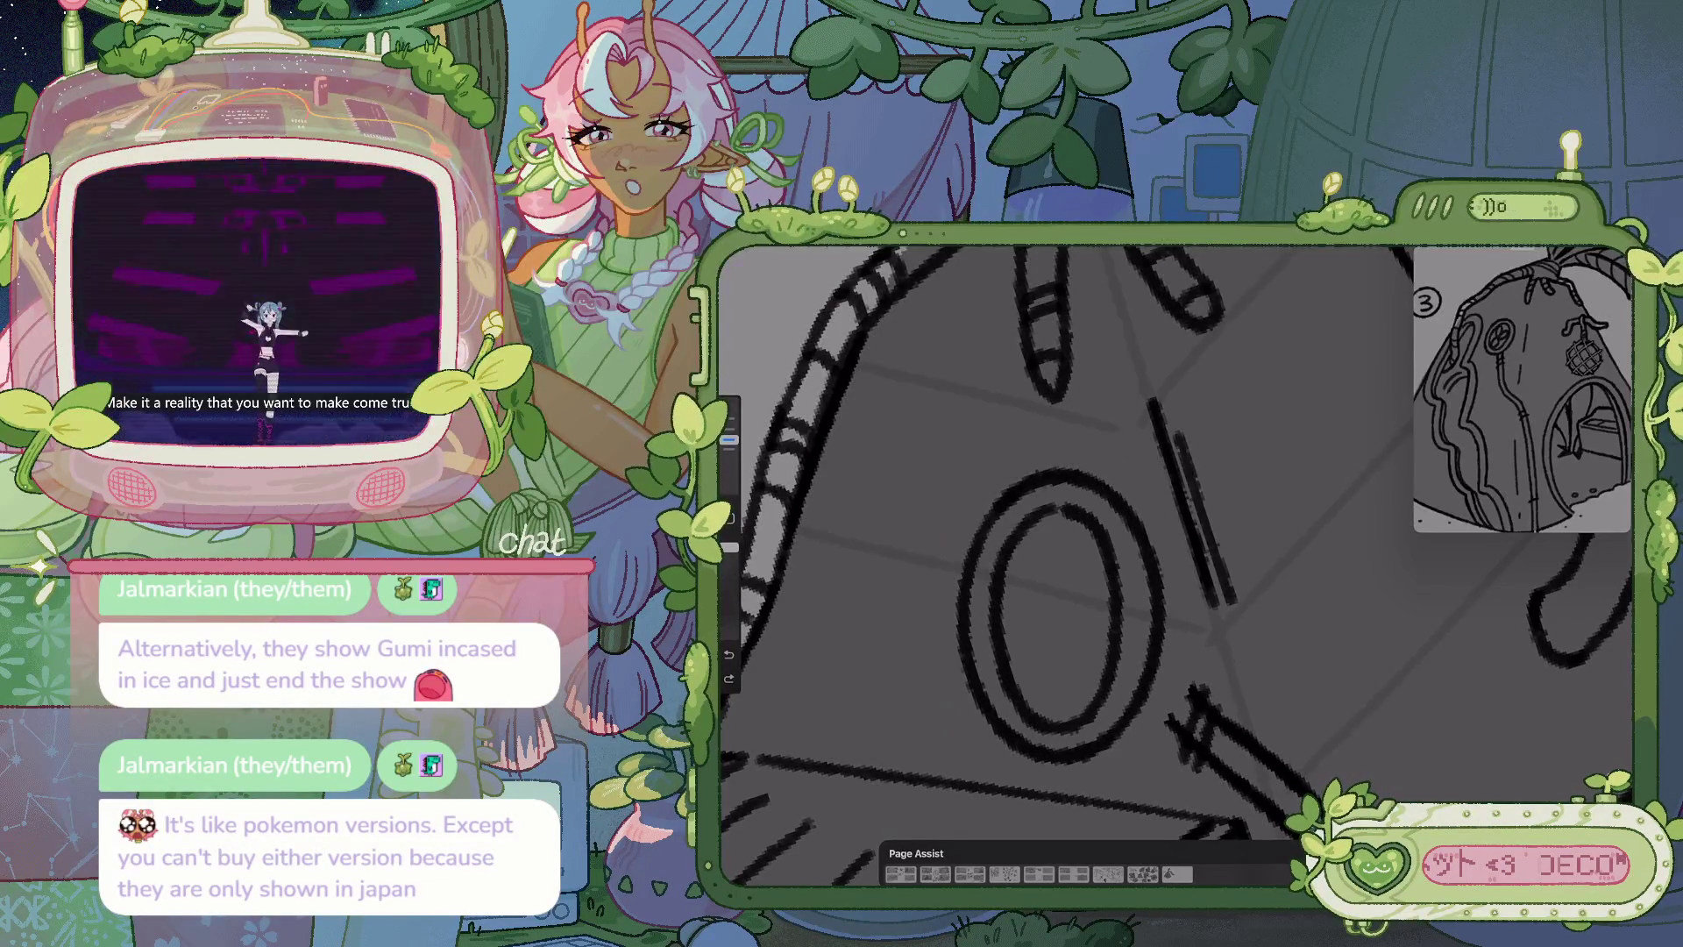
key(ctrl+shift+z)
drag(1056, 504, 1065, 509)
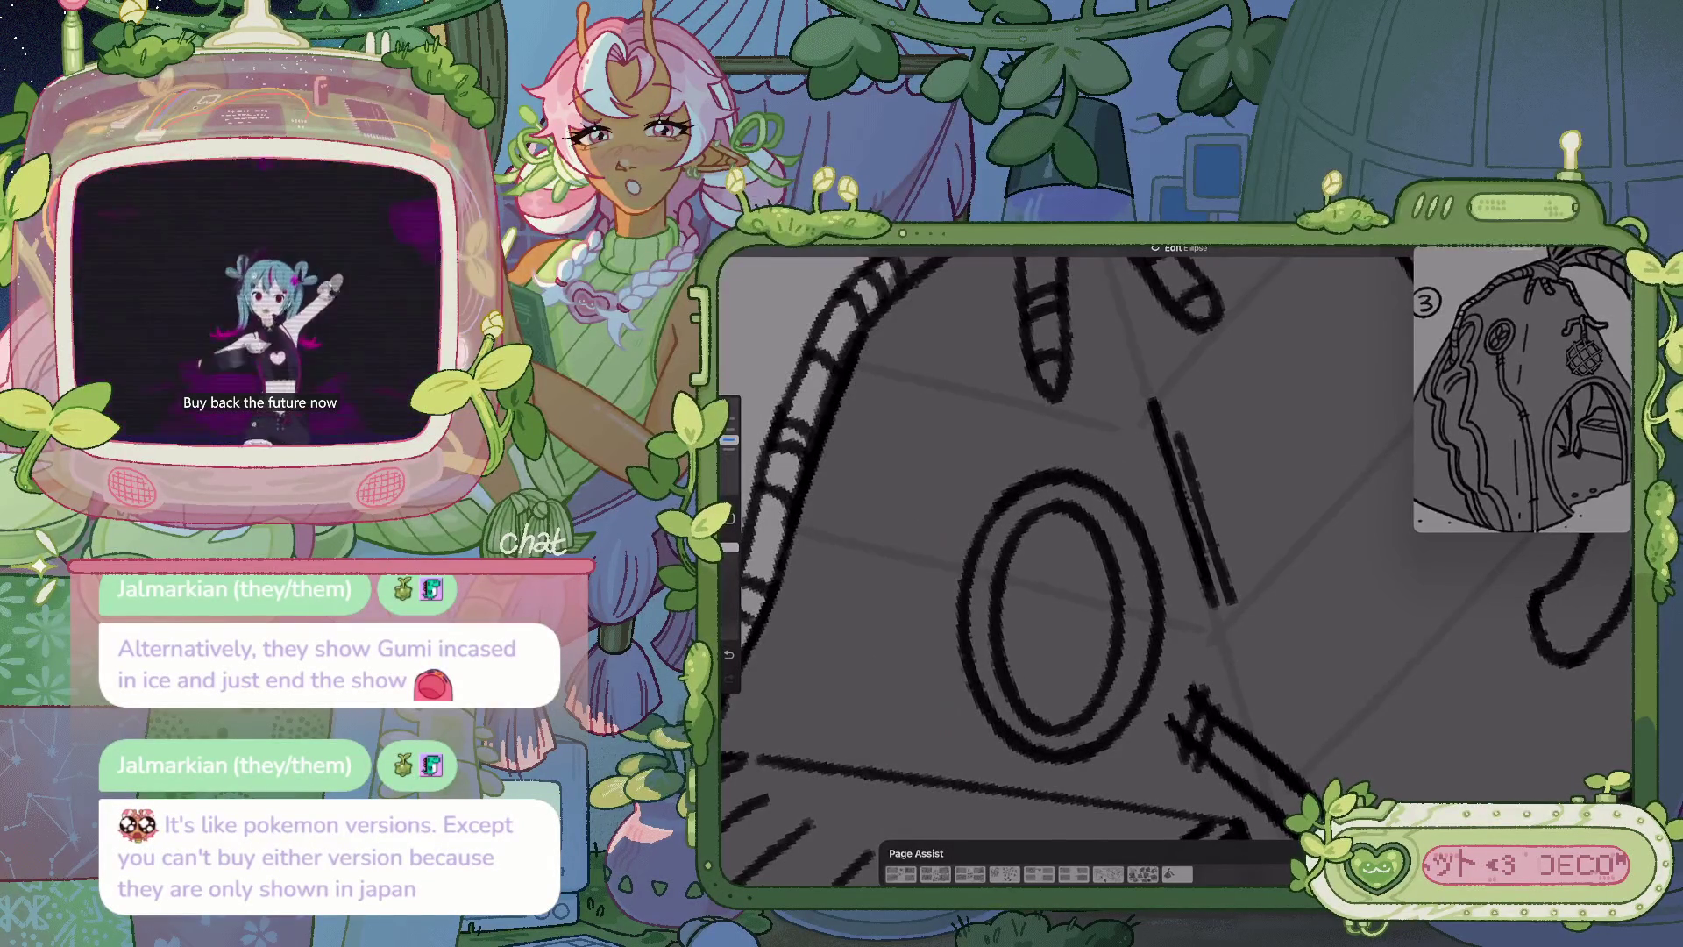
Attempt a freehand selection around the inner ring, then cancel it and undo the ring
key(s)
drag(1021, 509, 981, 591)
click(1315, 649)
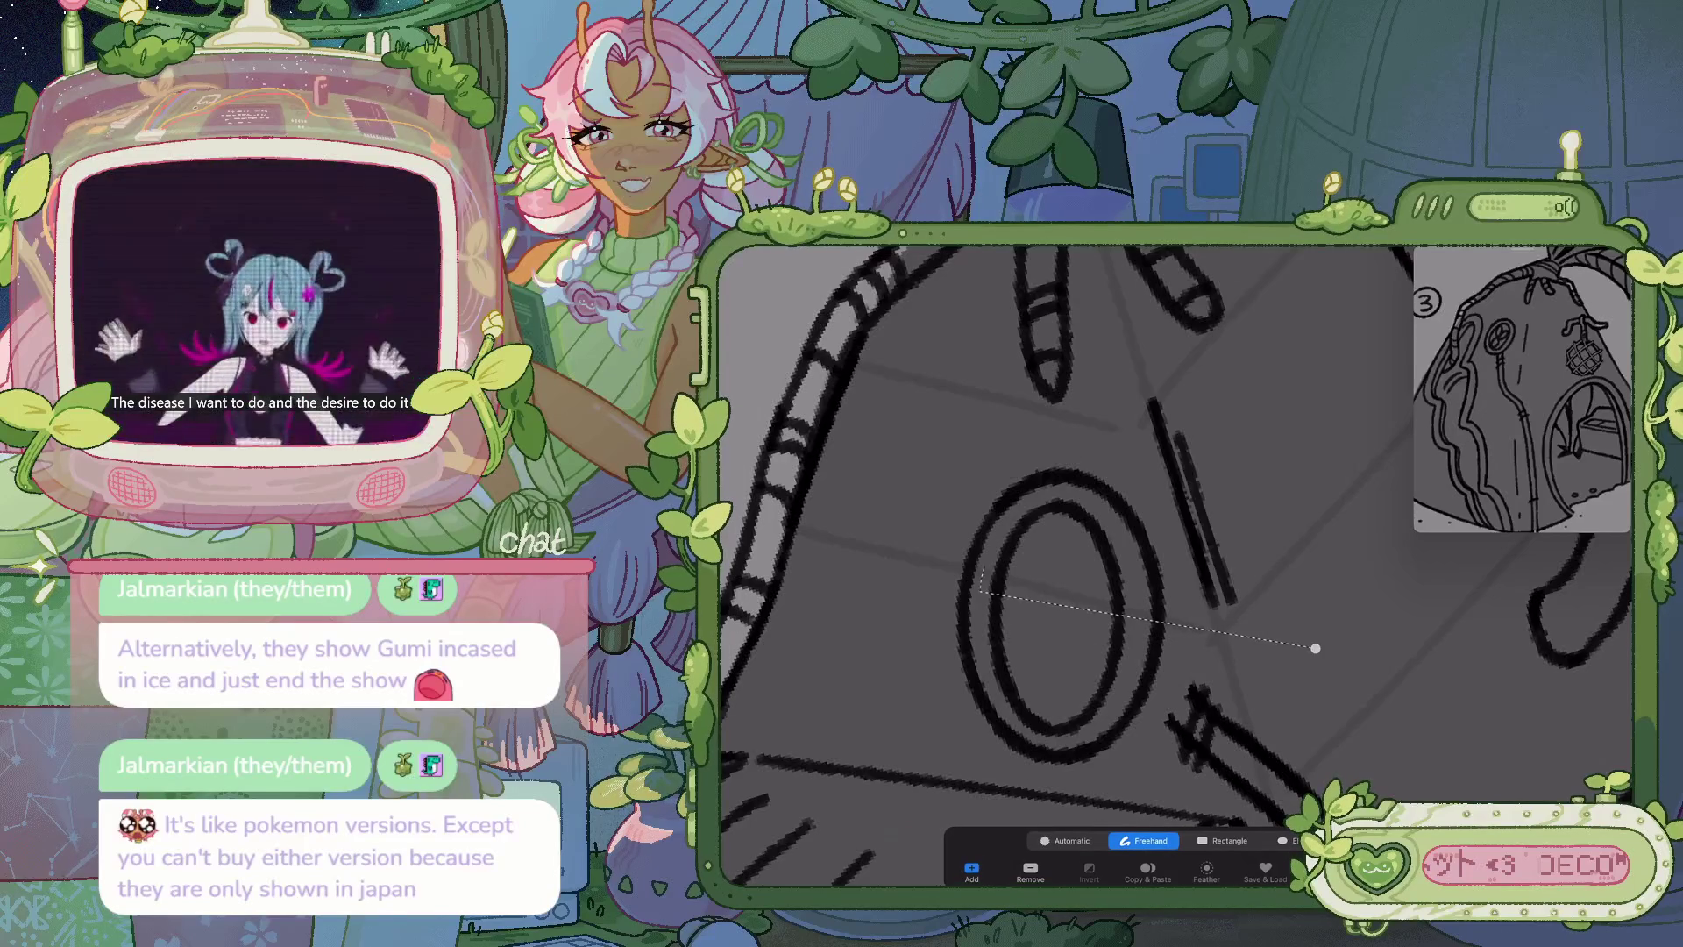
key(ctrl+z)
drag(982, 593, 981, 605)
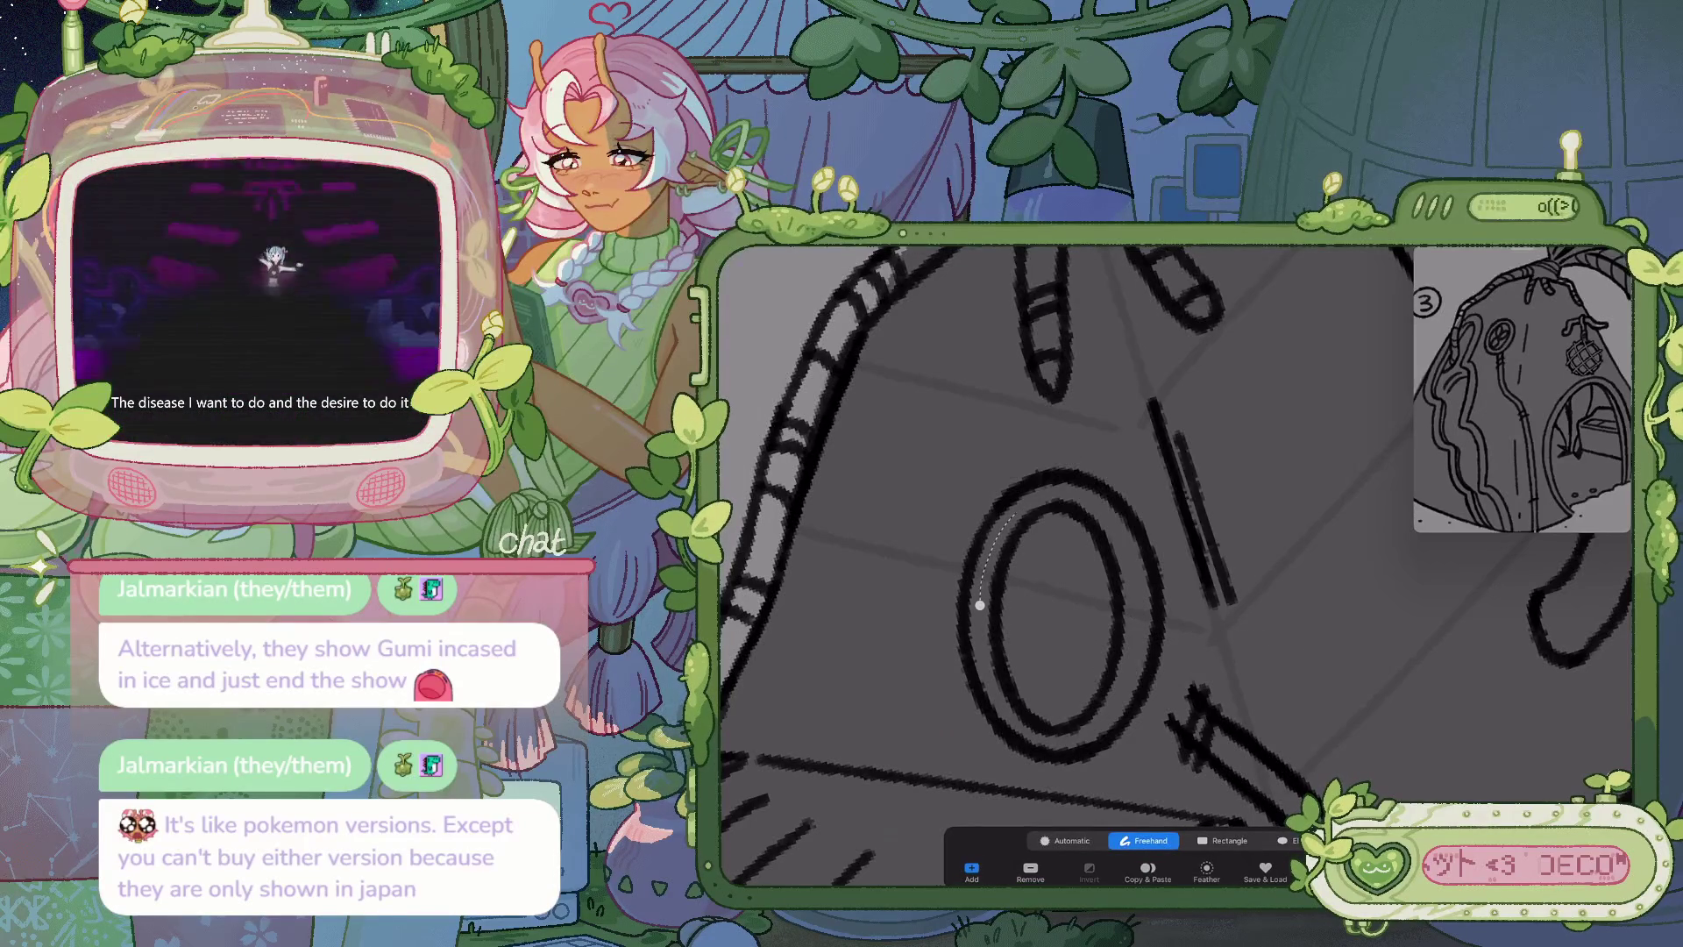
key(b)
key(ctrl+z)
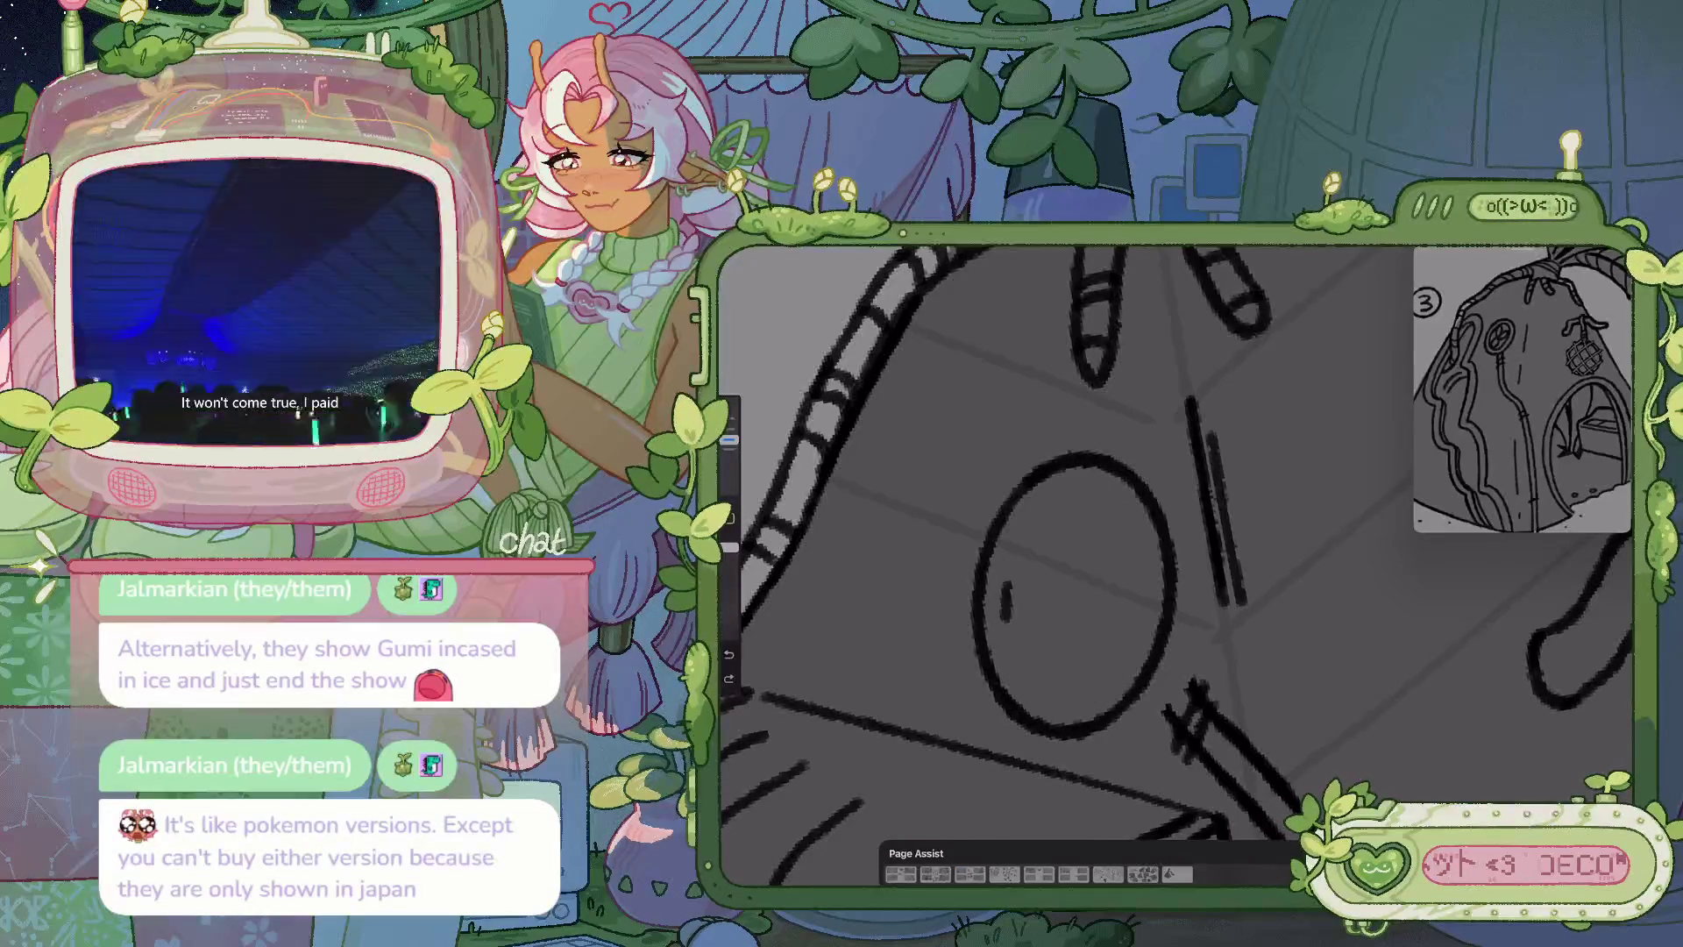
Redraw the inner ring with a clean lower half and add a looping fan mark inside
drag(1006, 609, 1039, 504)
key(ctrl+z)
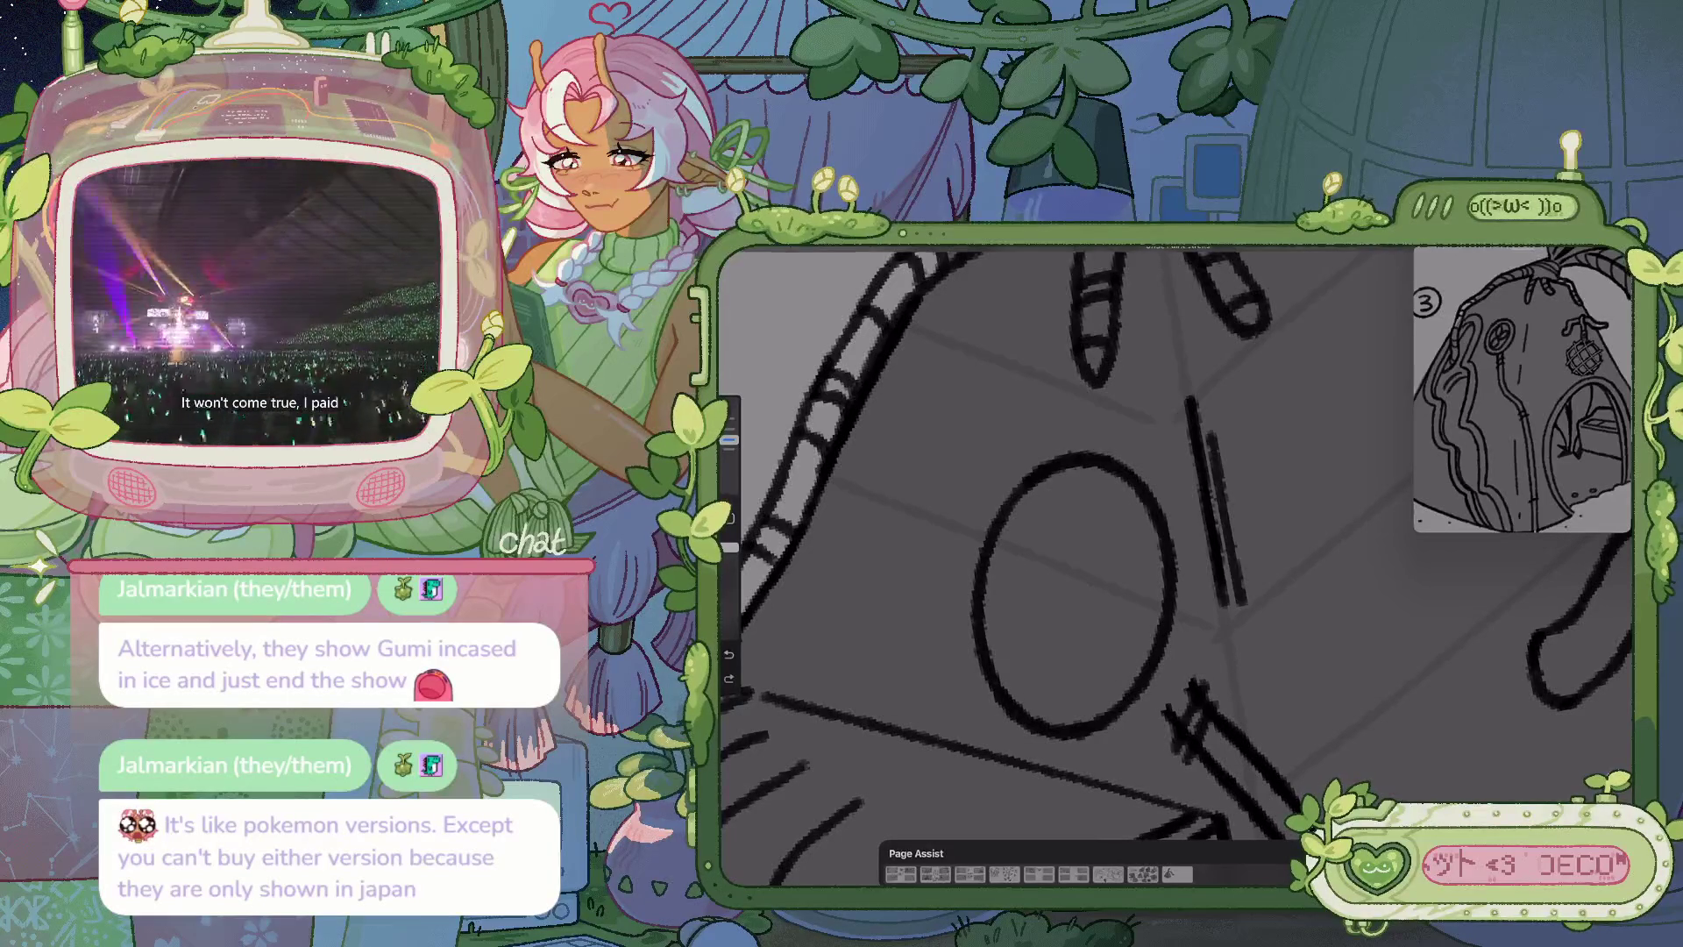
mouse_move(1008, 618)
mouse_down()
mouse_move(1127, 526)
mouse_move(1074, 697)
mouse_move(1050, 702)
mouse_up()
drag(1009, 615, 1017, 638)
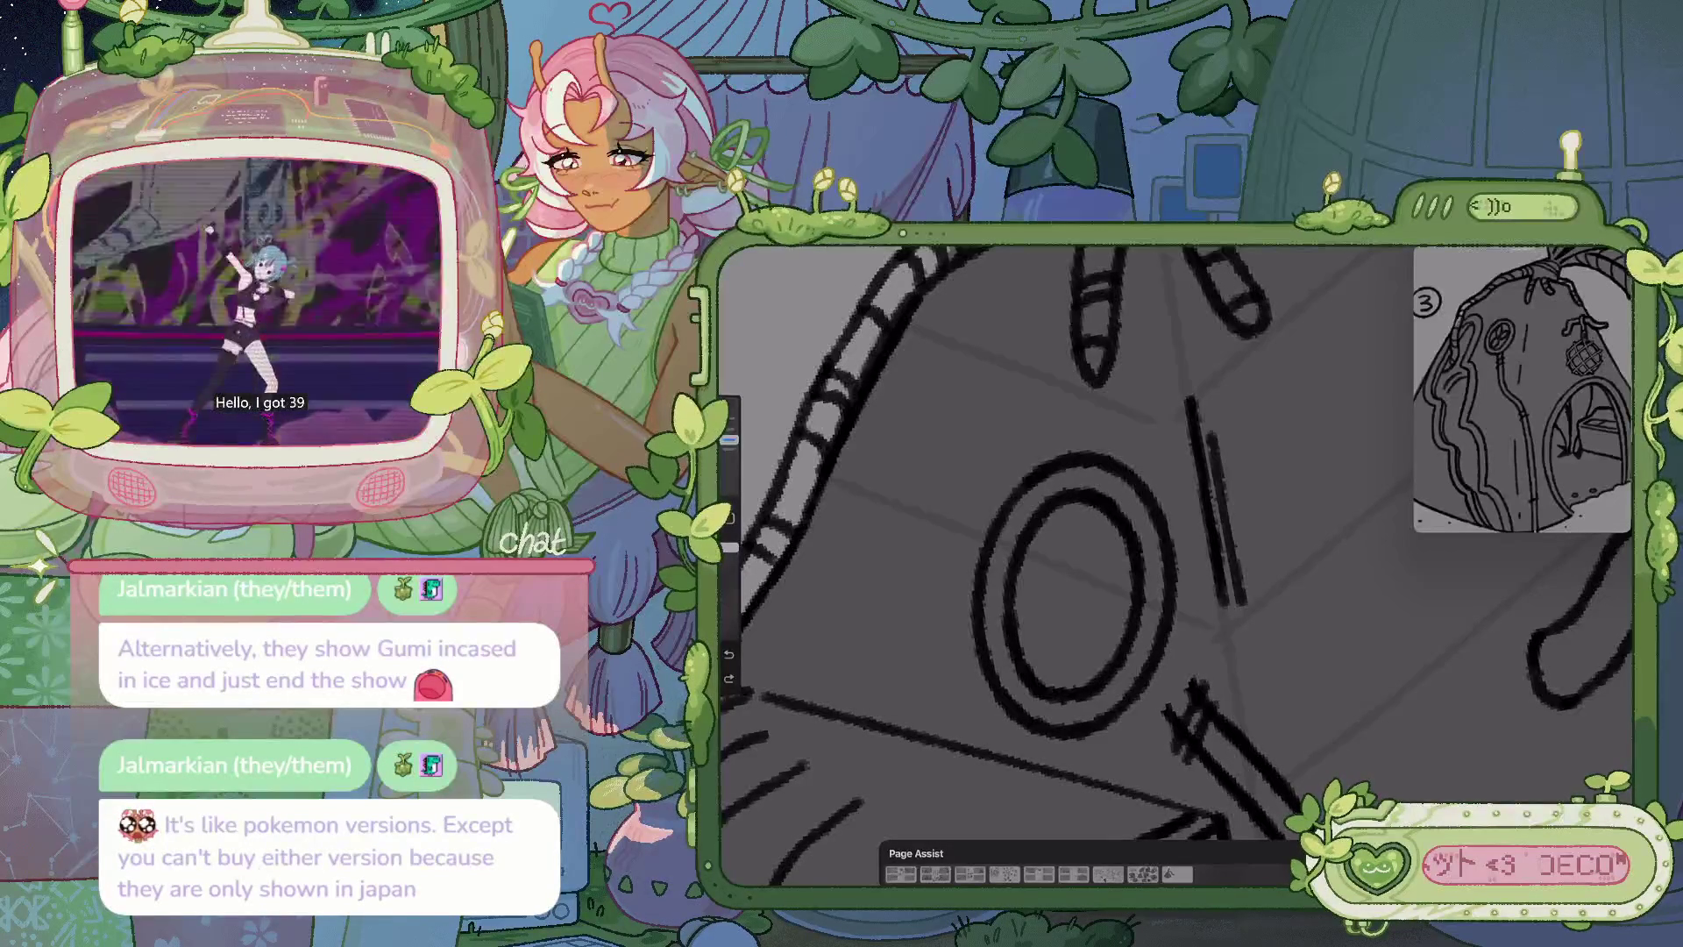
key(ctrl+z)
mouse_move(1017, 613)
mouse_down()
mouse_move(1135, 631)
mouse_move(1087, 566)
mouse_move(1115, 526)
mouse_up()
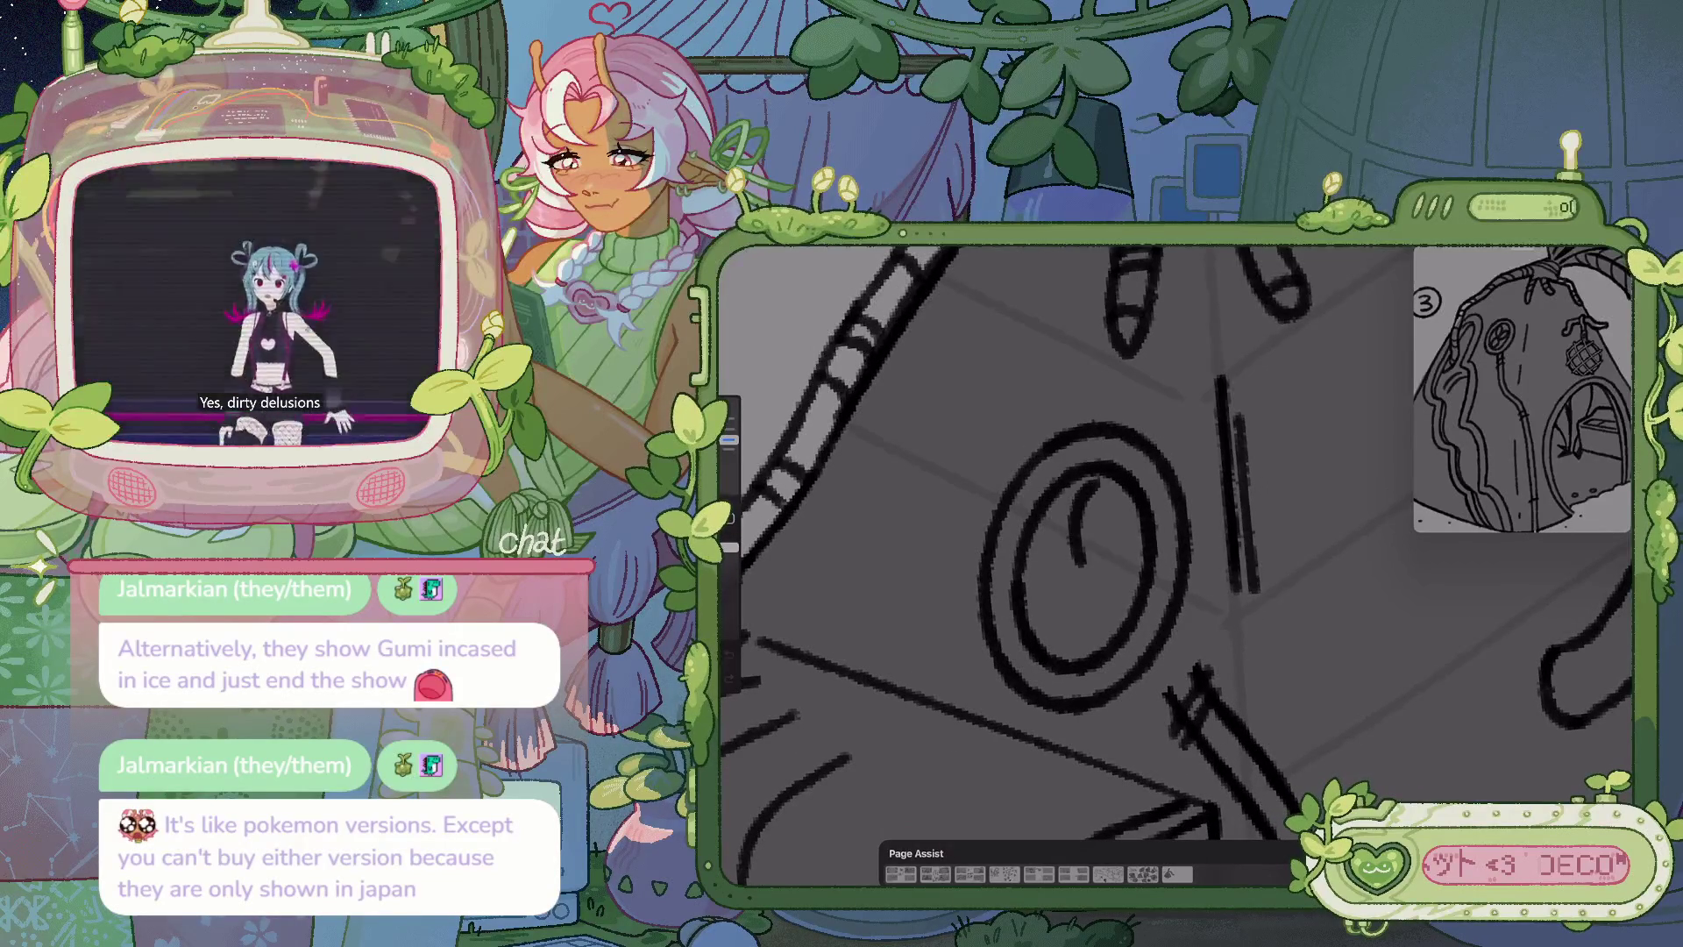
mouse_move(1078, 552)
mouse_down()
mouse_move(1068, 585)
mouse_move(1098, 642)
mouse_move(1118, 603)
mouse_move(1087, 566)
mouse_up()
scroll(1175, 561, down, 5)
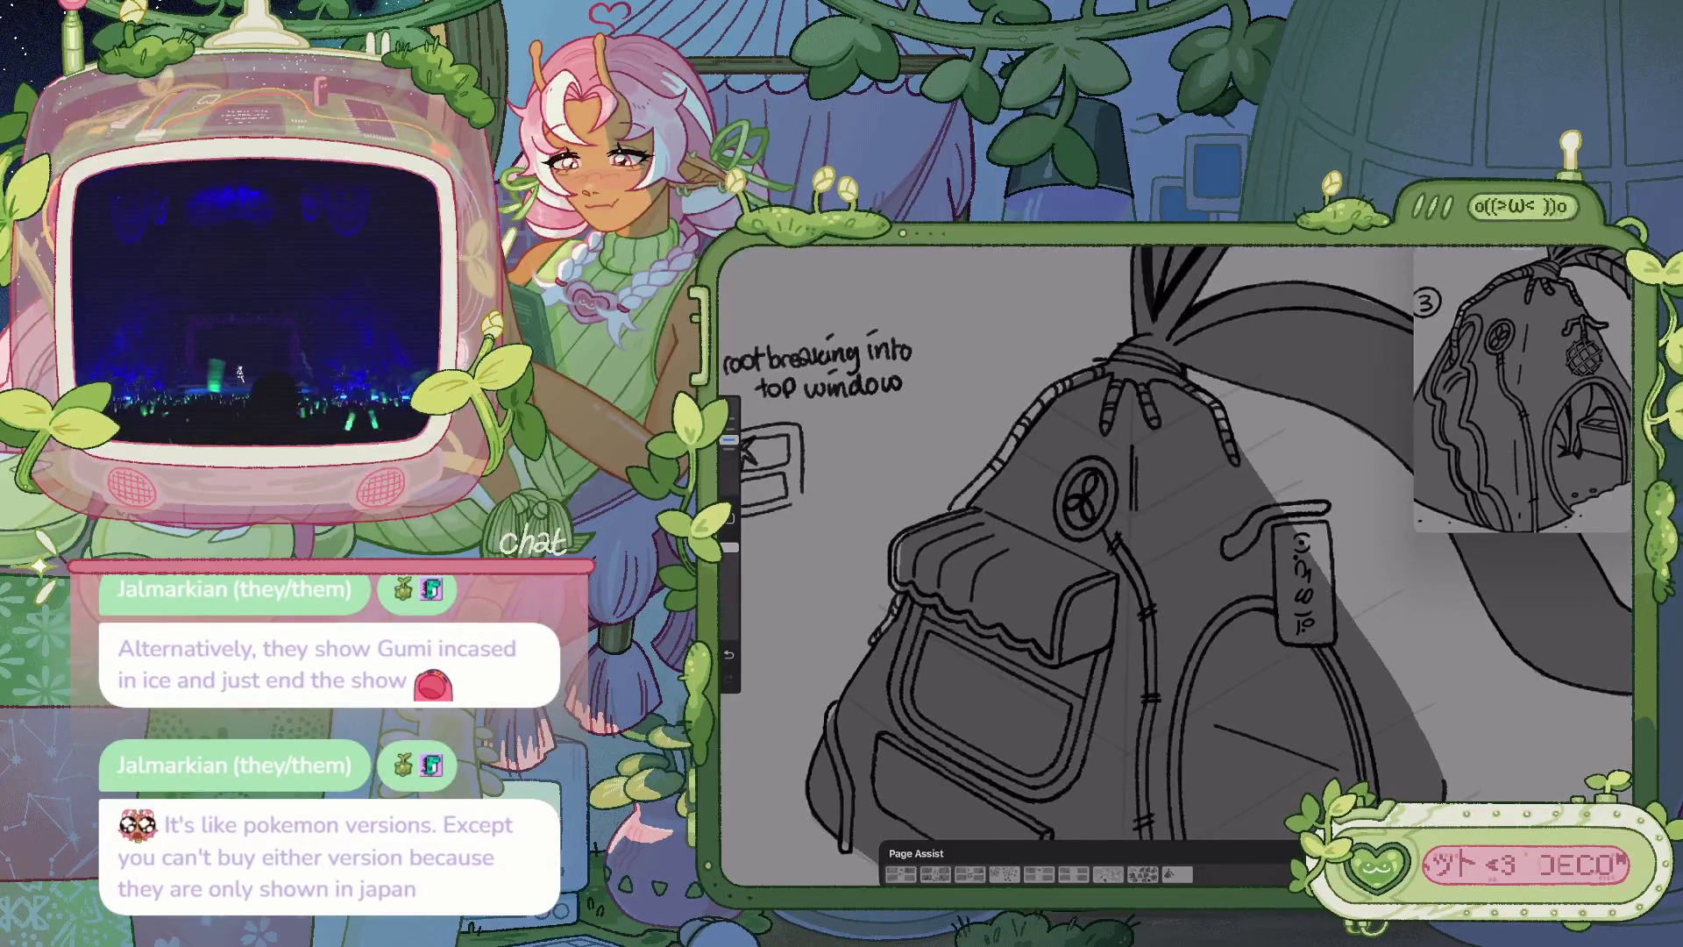
scroll(1175, 543, down, 3)
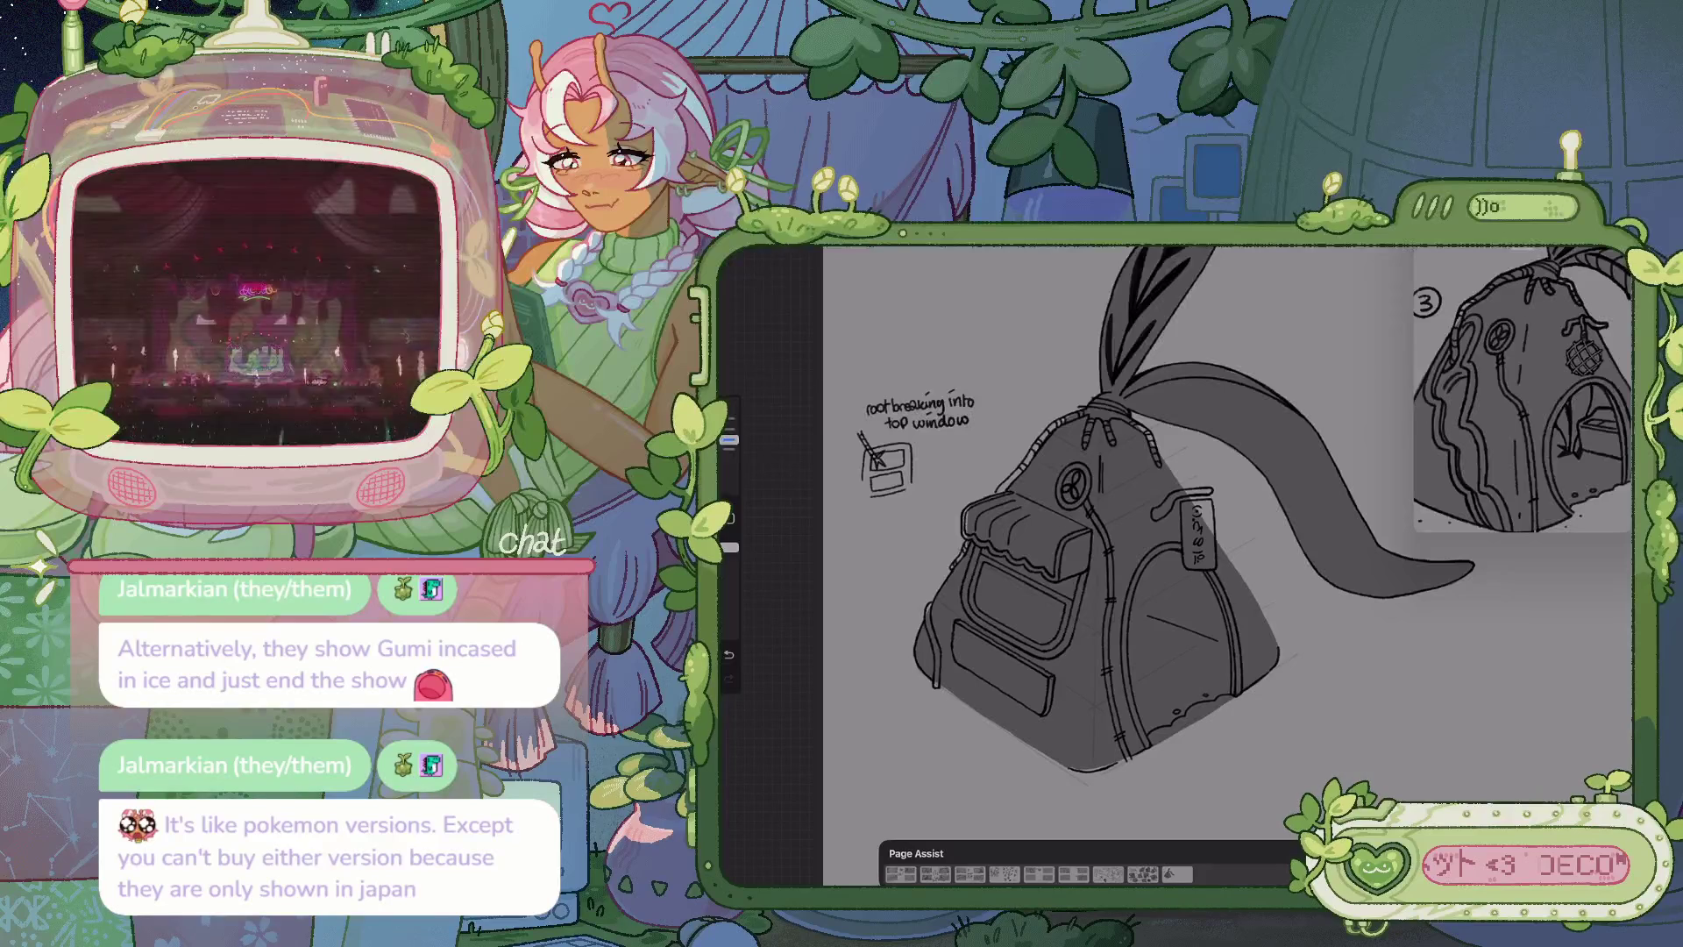
drag(1096, 508, 1066, 535)
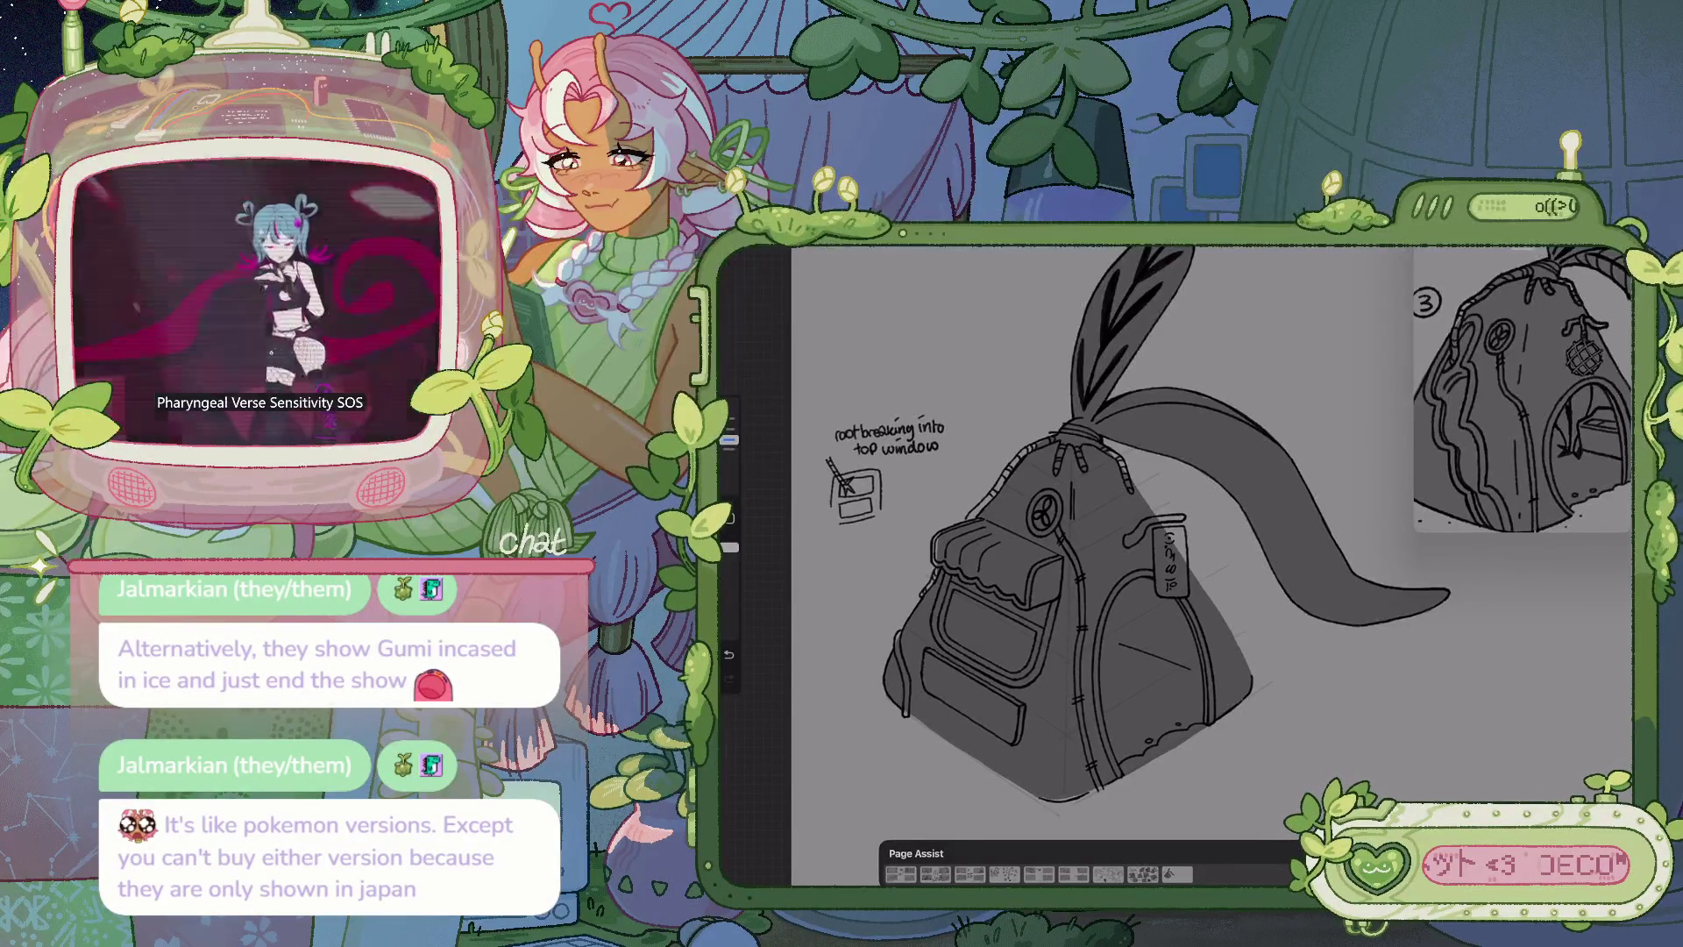
scroll(1088, 543, down, 3)
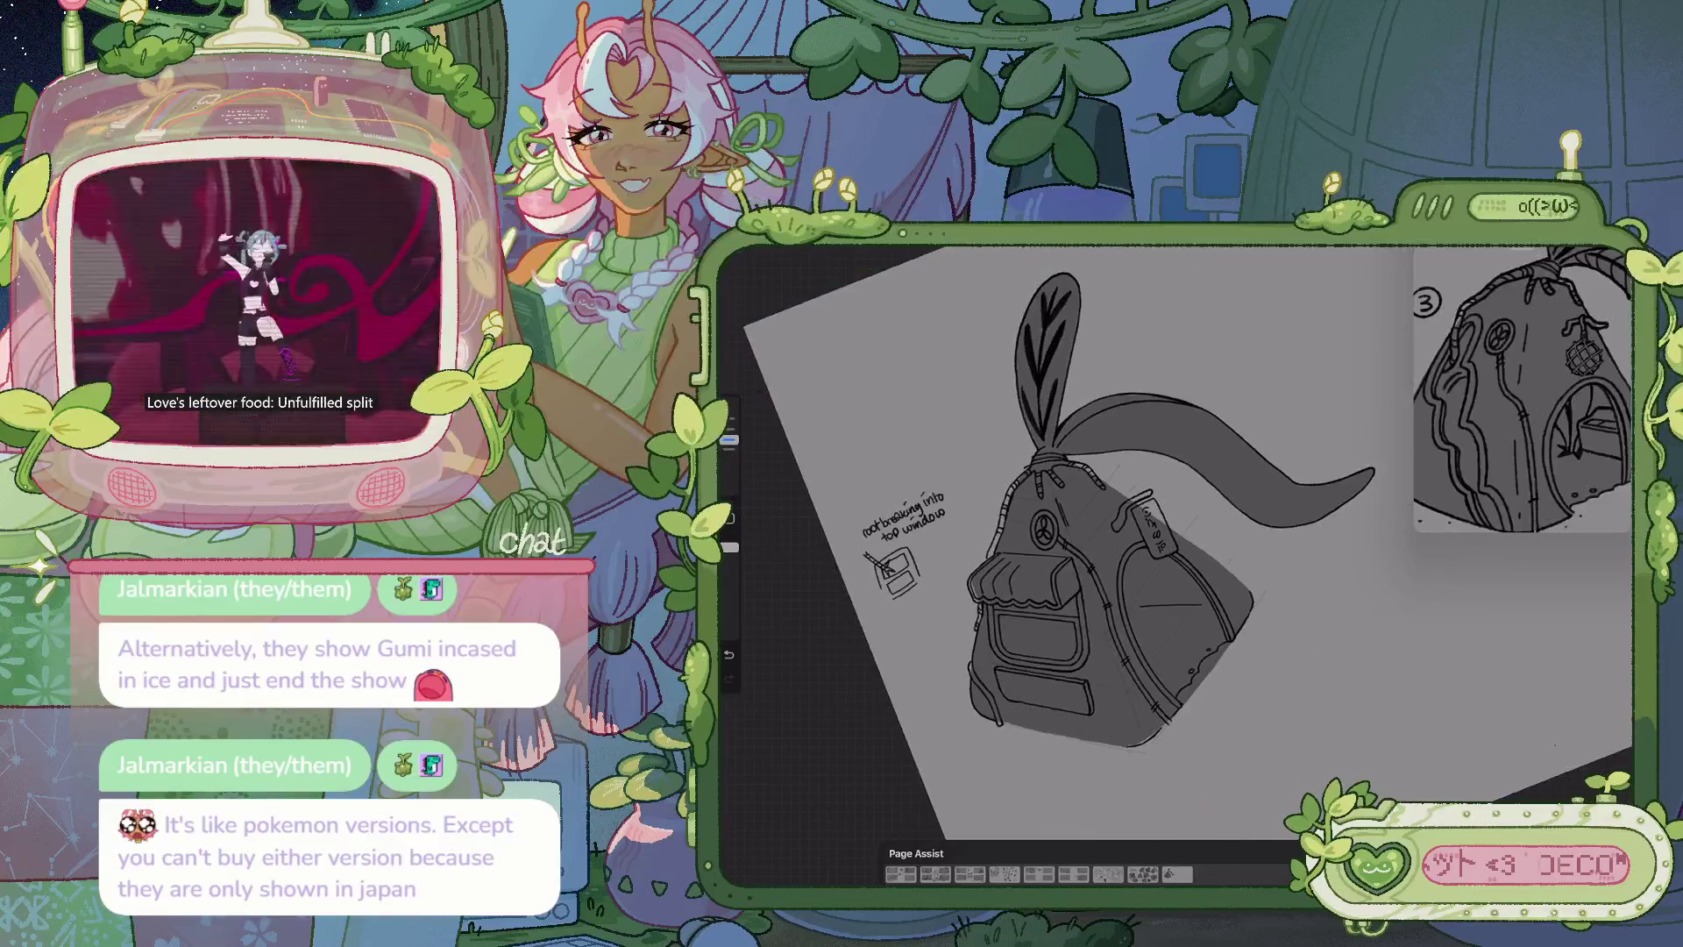
scroll(955, 491, up, 5)
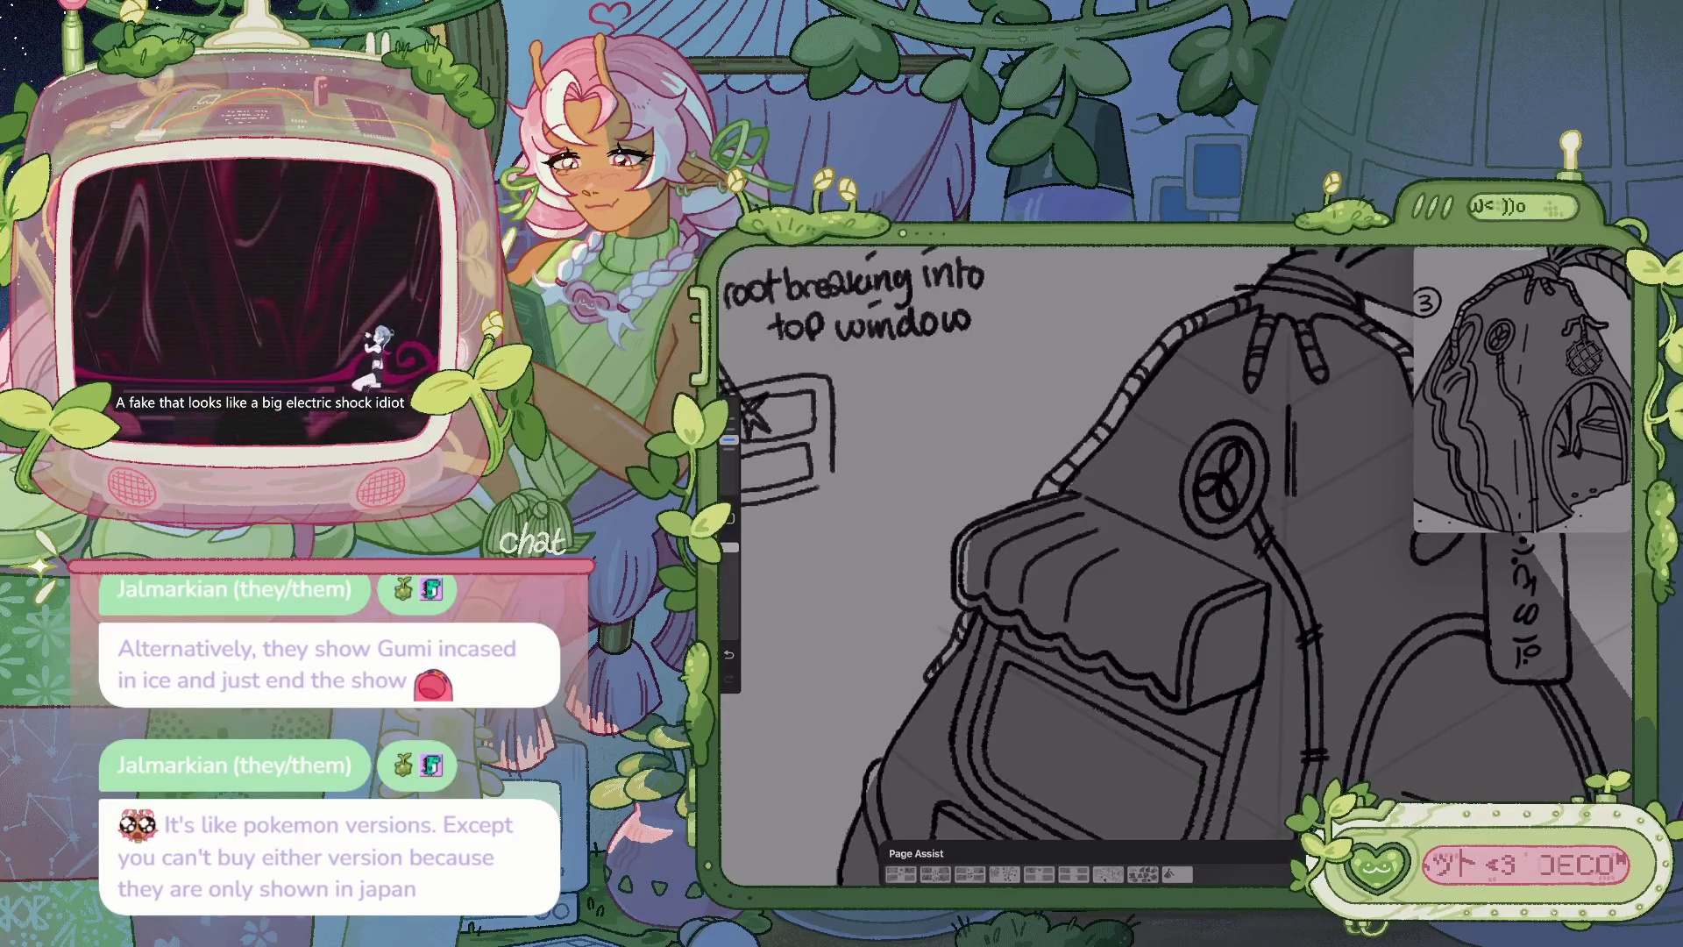
mouse_move(1175, 543)
mouse_down()
mouse_move(1140, 578)
mouse_move(1096, 526)
mouse_move(1114, 543)
mouse_move(1044, 561)
mouse_move(1078, 526)
mouse_up()
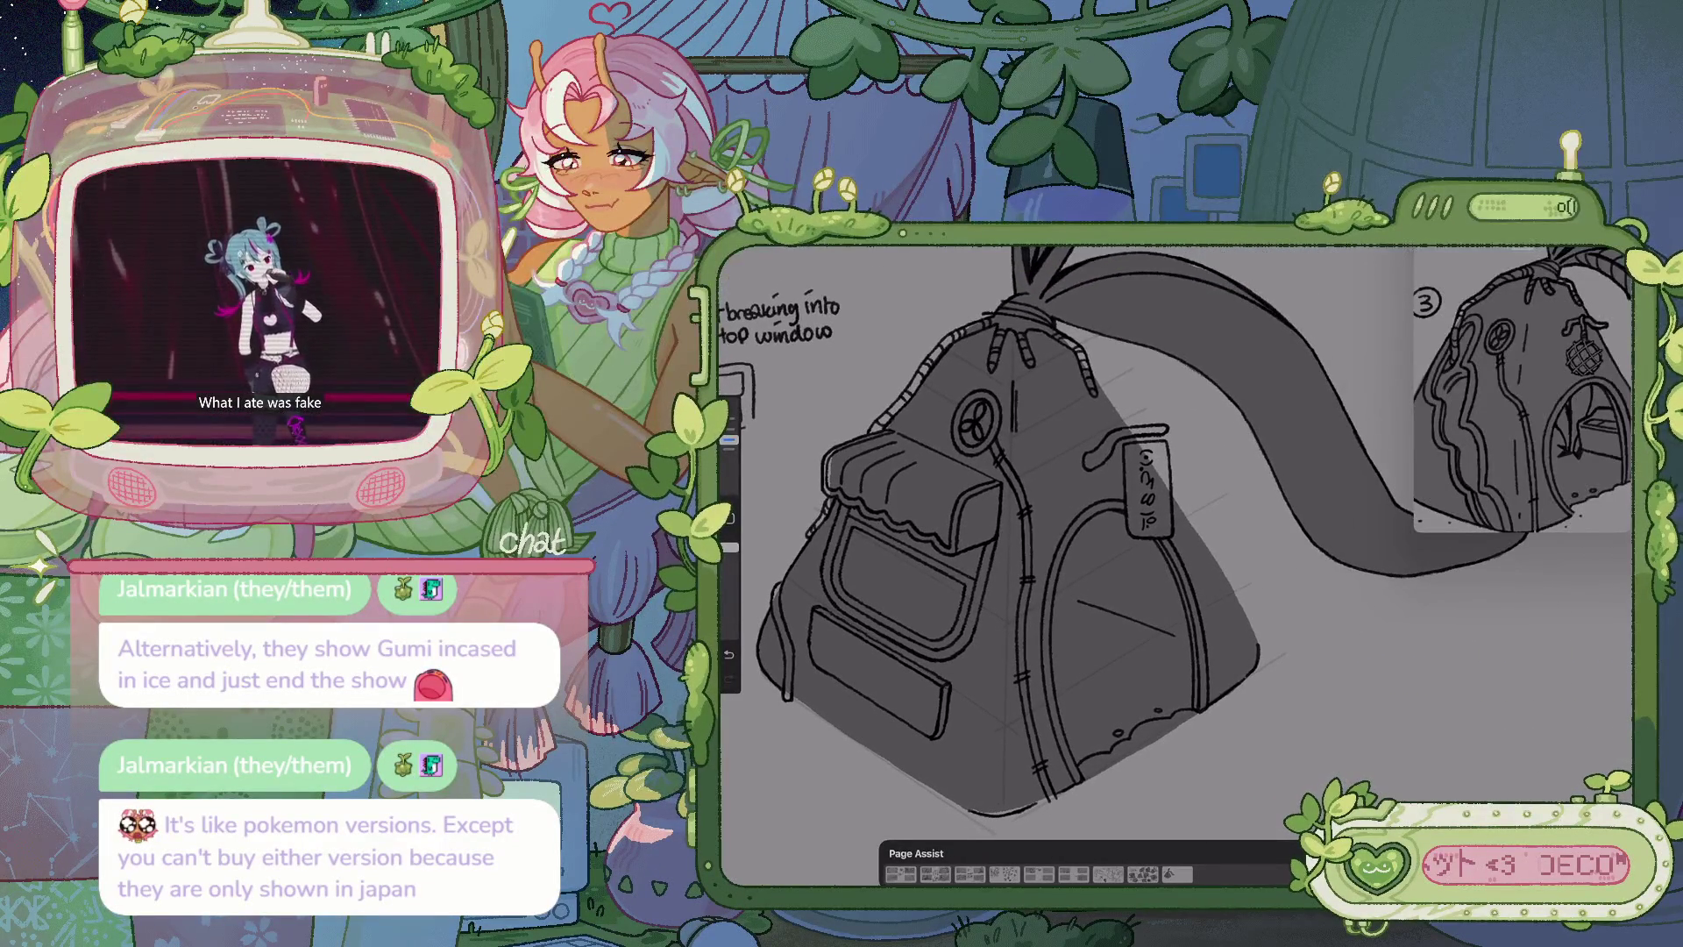
Check the layers, pick the kakuno sketch brush, and zoom in on the bag
click(1609, 254)
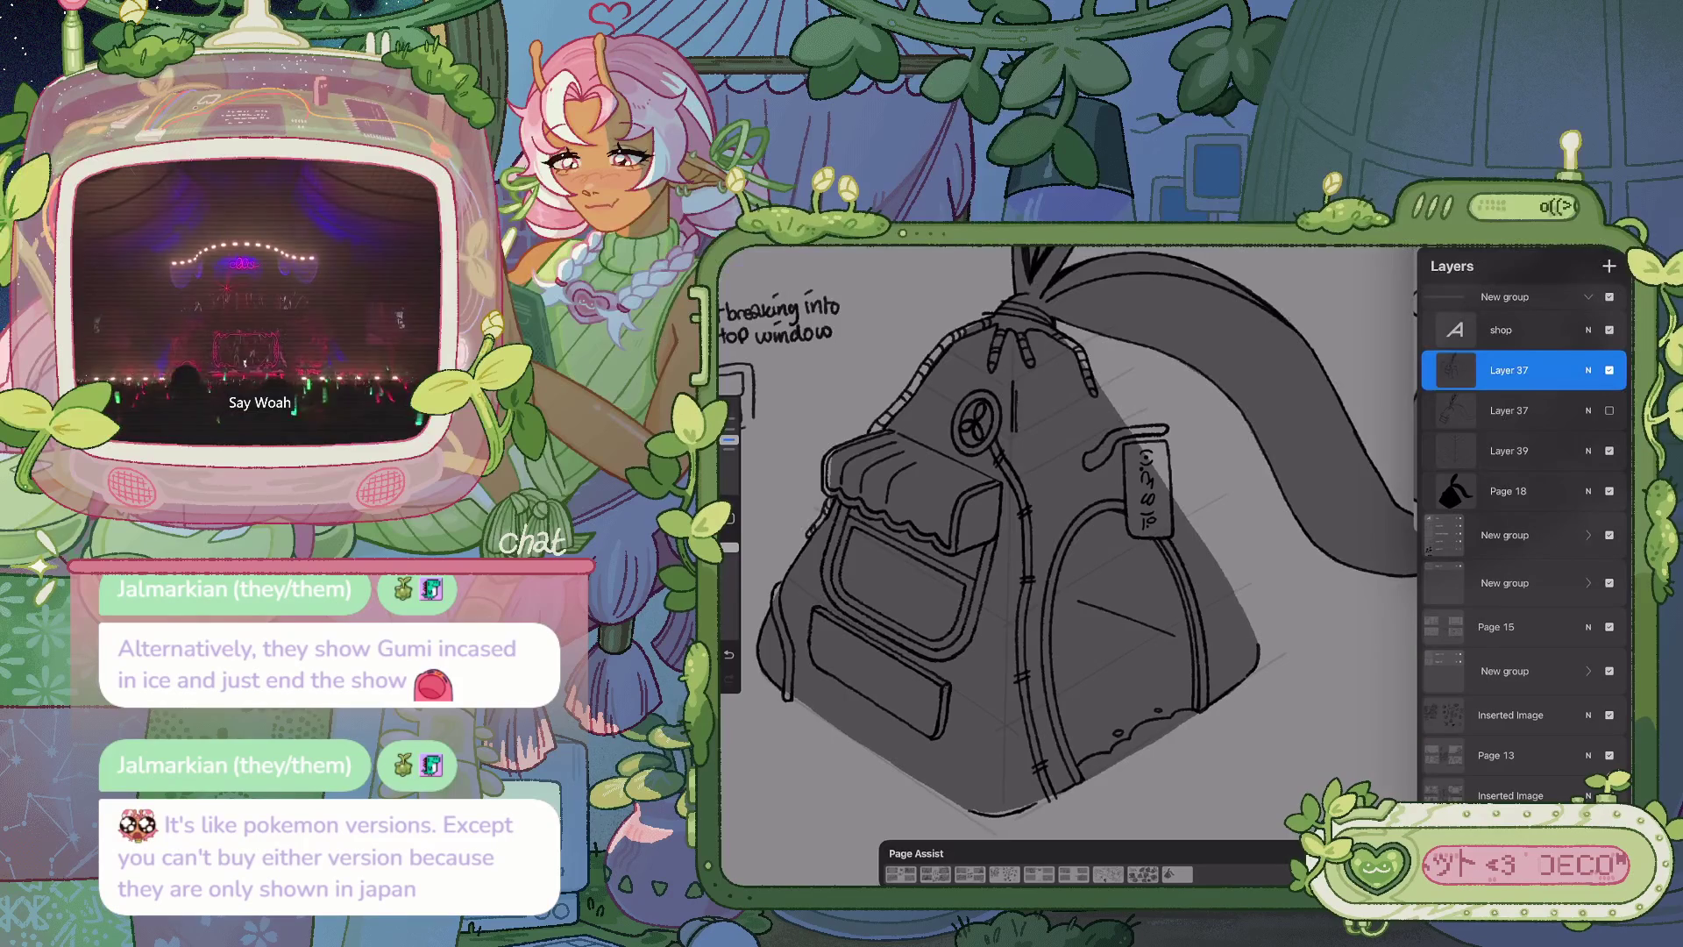
scroll(1070, 561, down, 5)
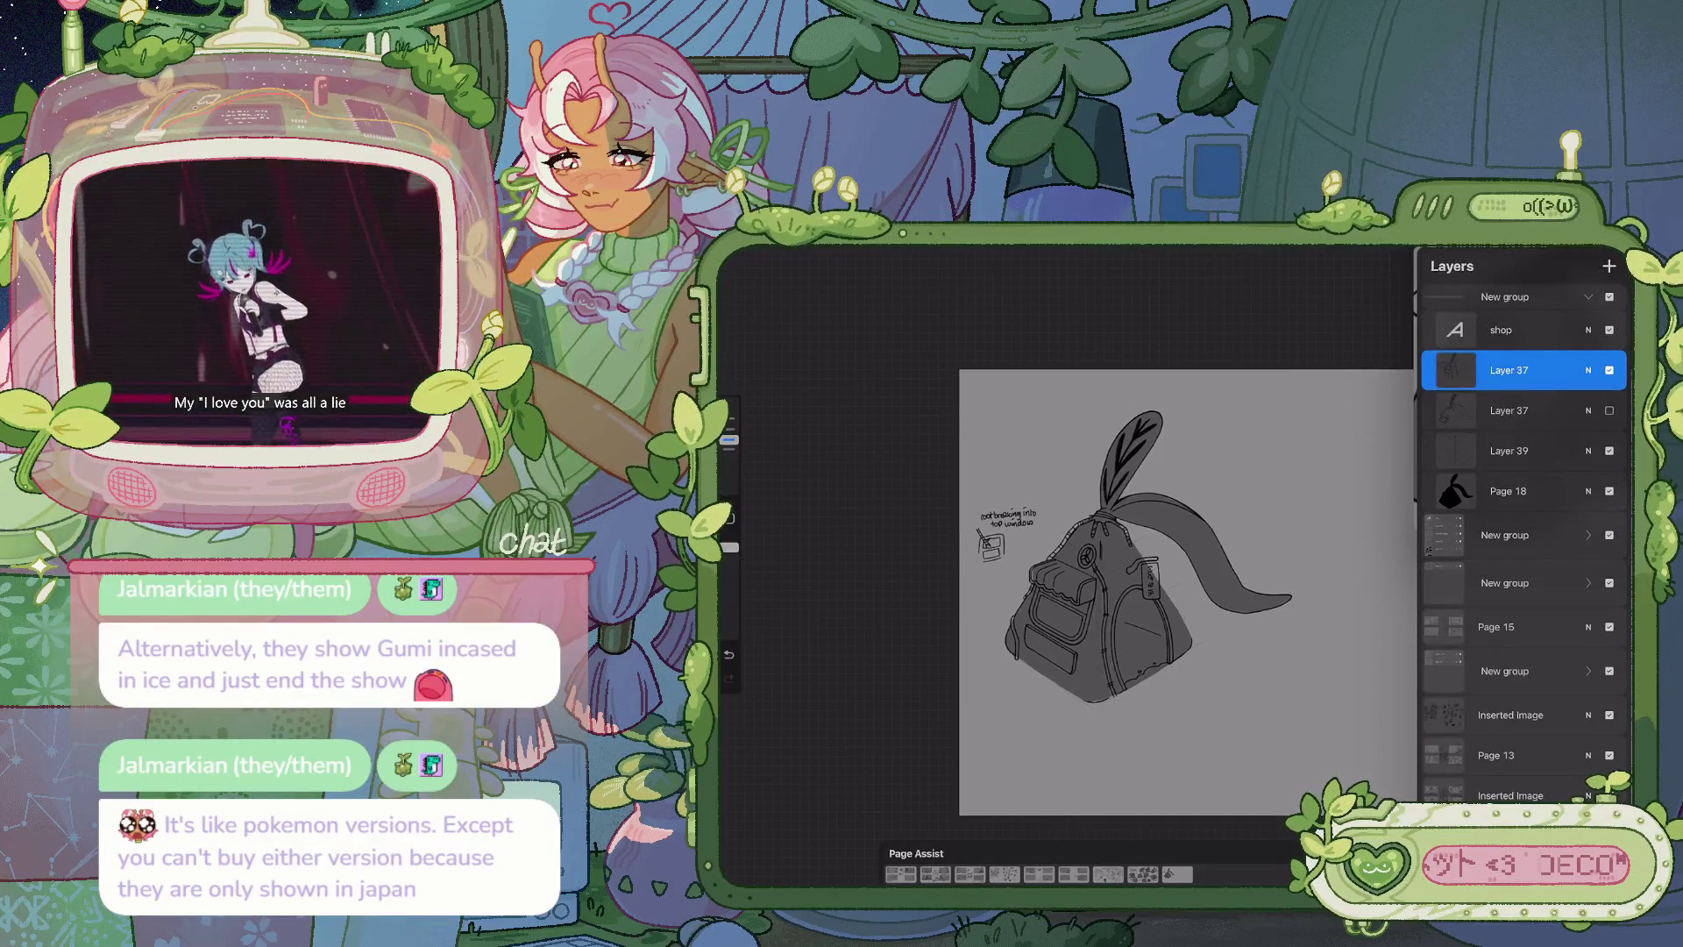
scroll(1070, 561, up, 3)
click(1504, 254)
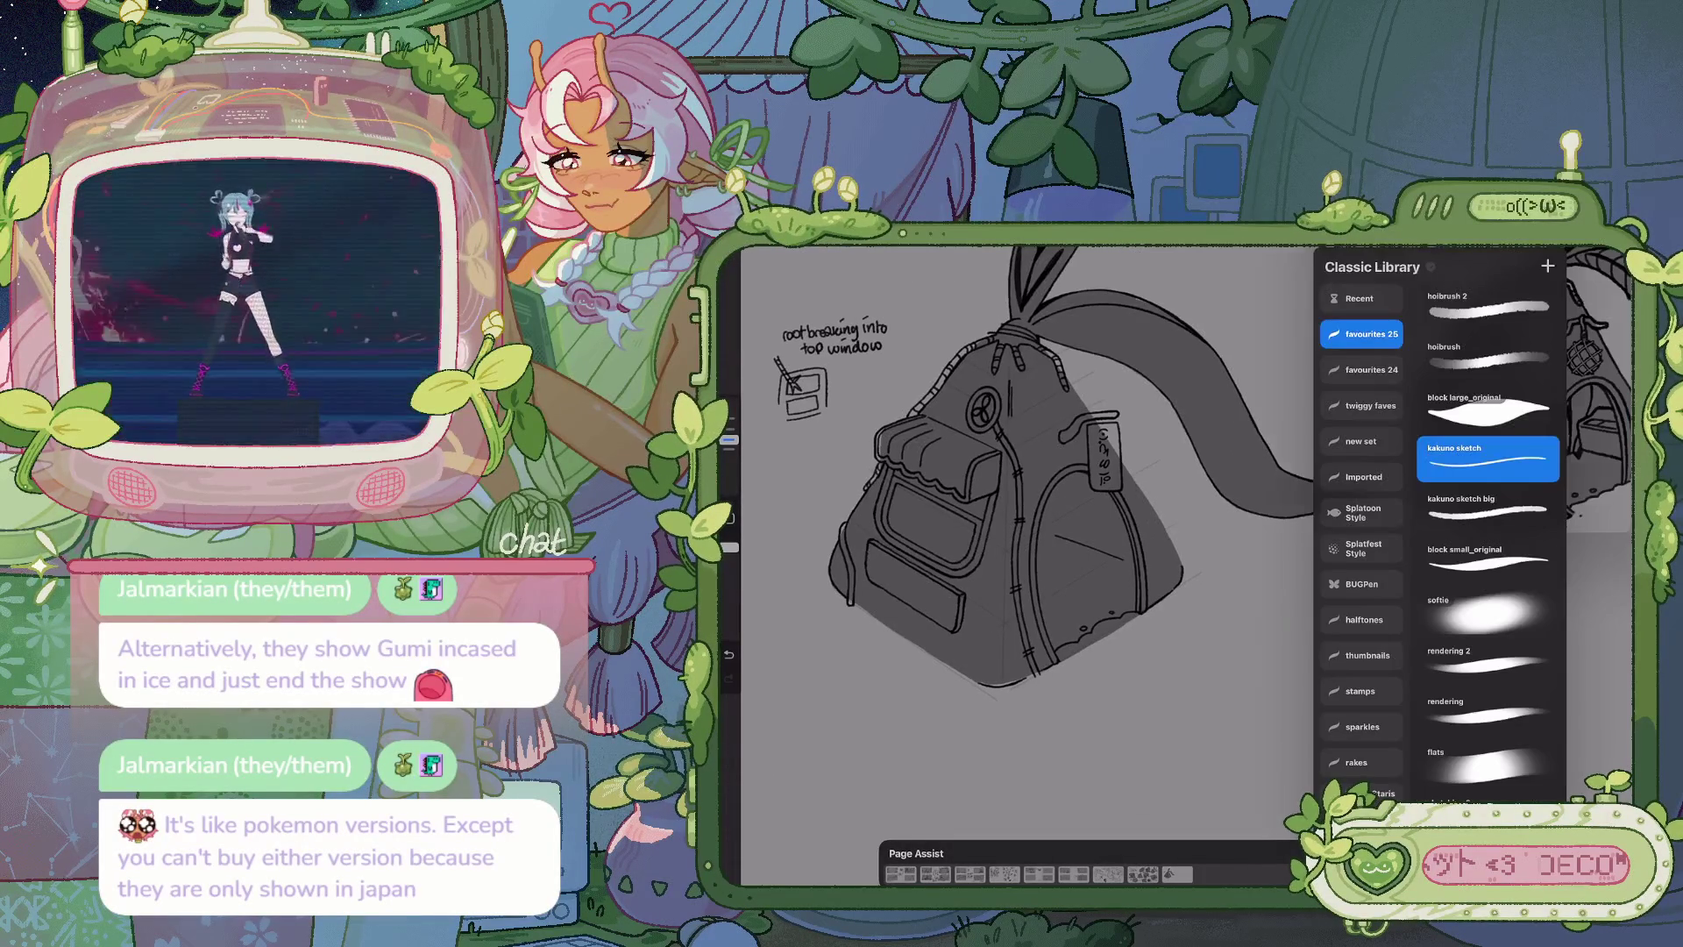
click(1504, 255)
scroll(1083, 518, up, 2)
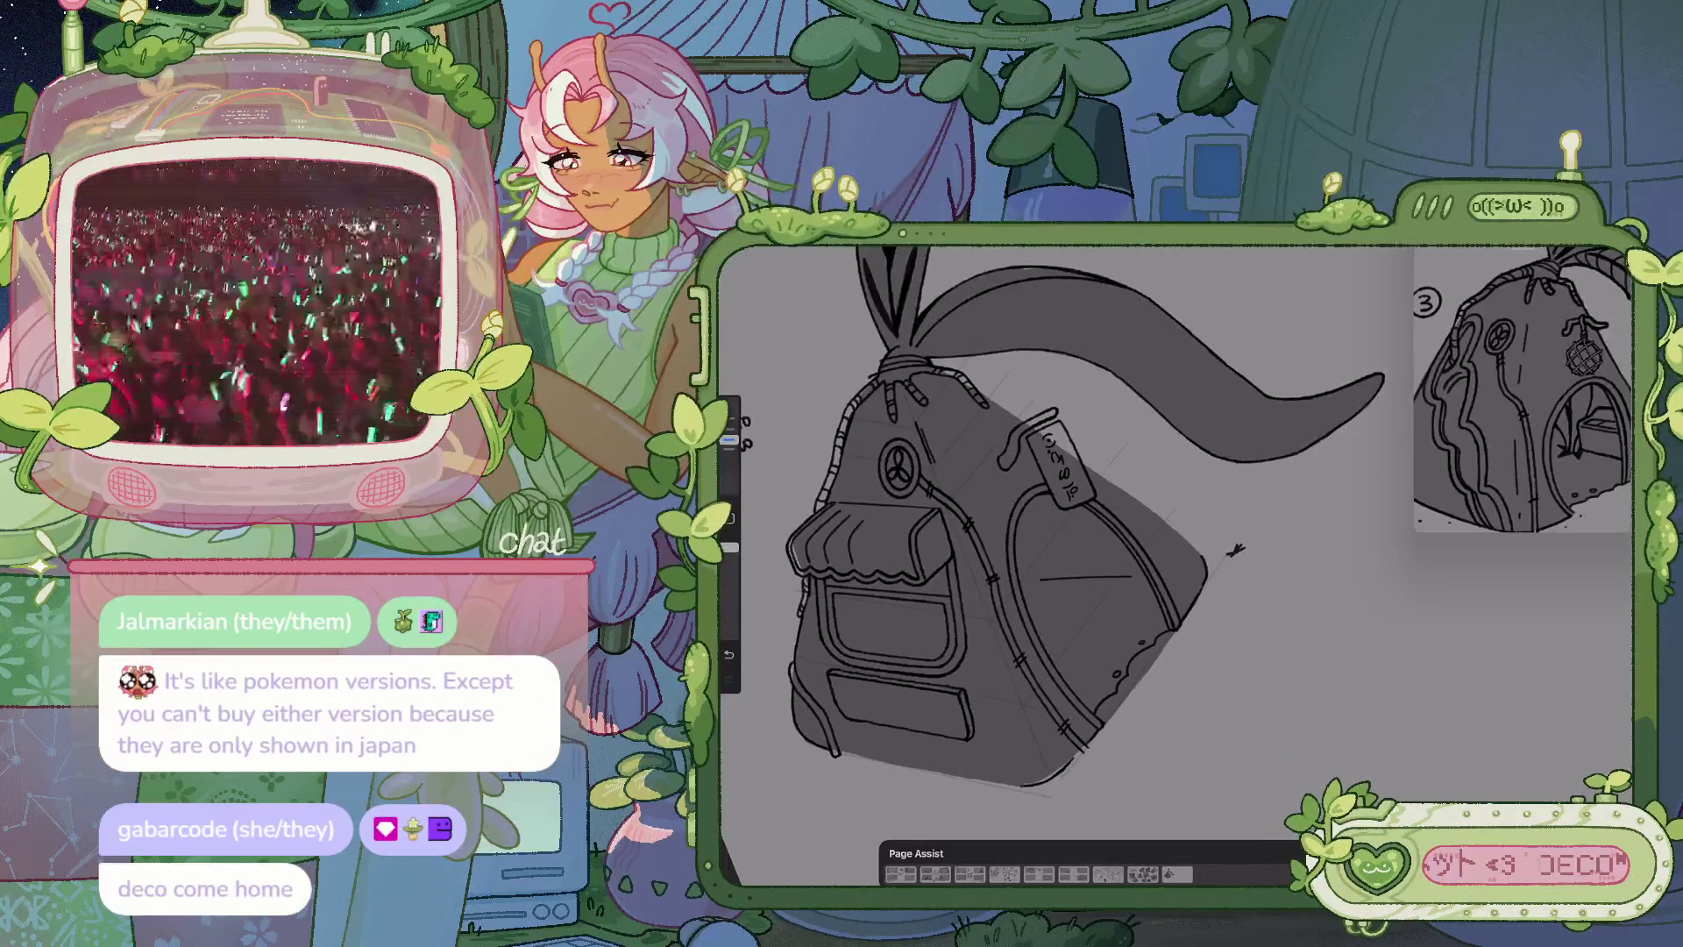
Draw small sparkle stars beside the bag's lower right, undoing misplaced marks
key(ctrl+z)
drag(1229, 549, 1240, 558)
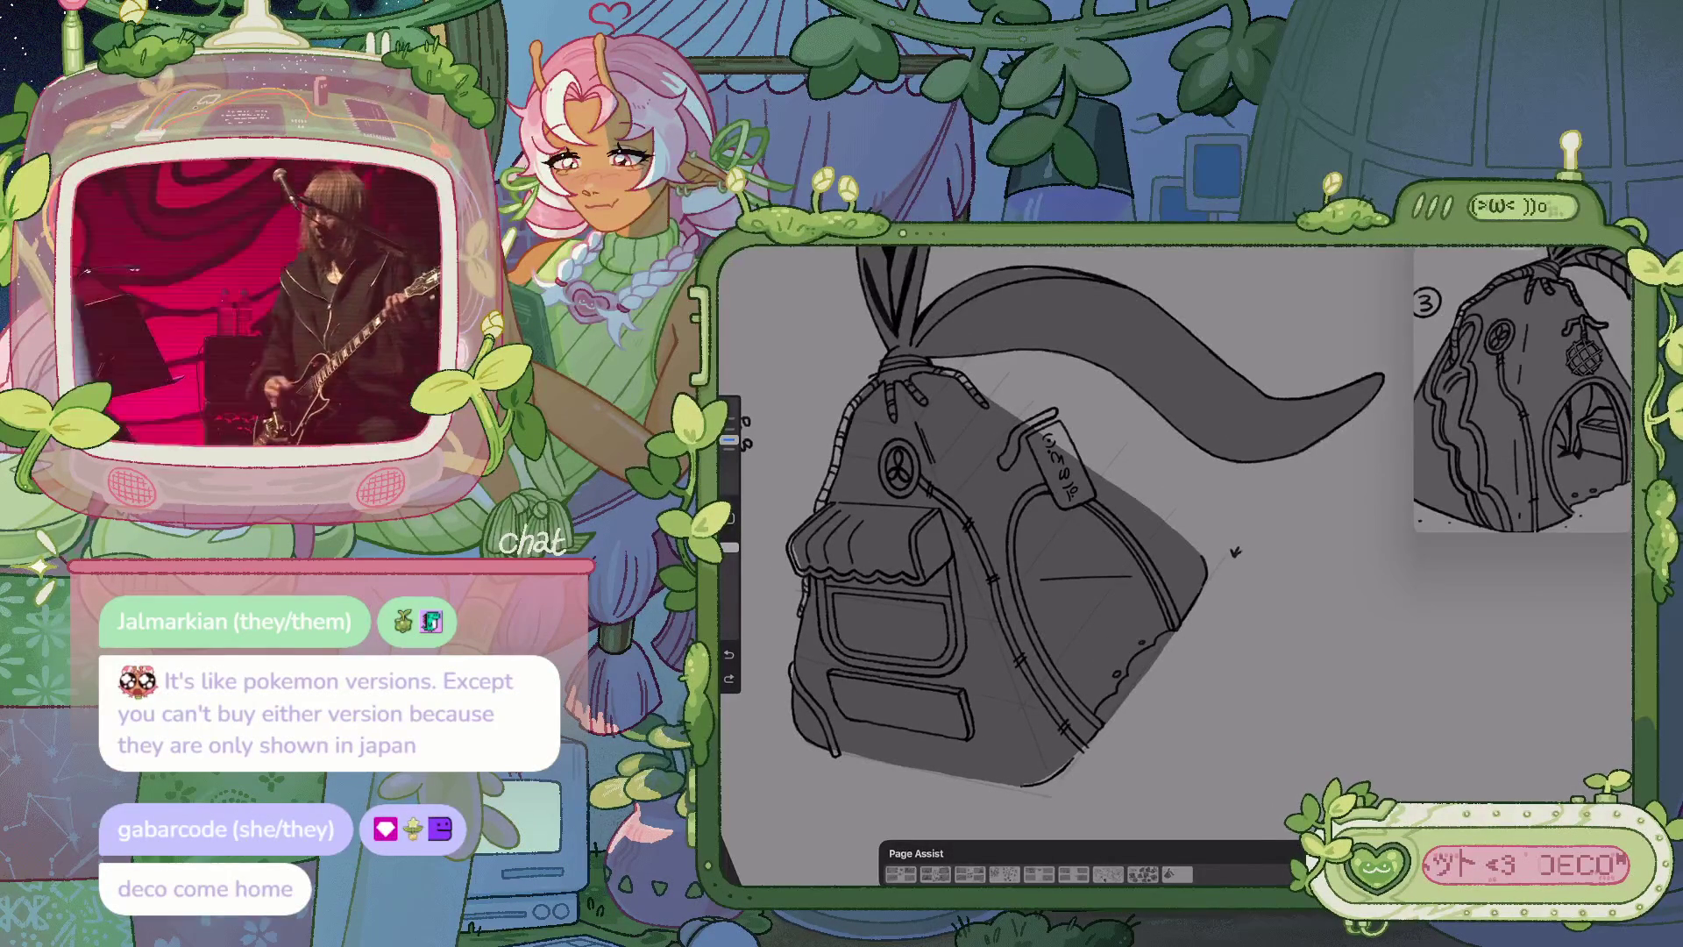
scroll(1232, 554, up, 3)
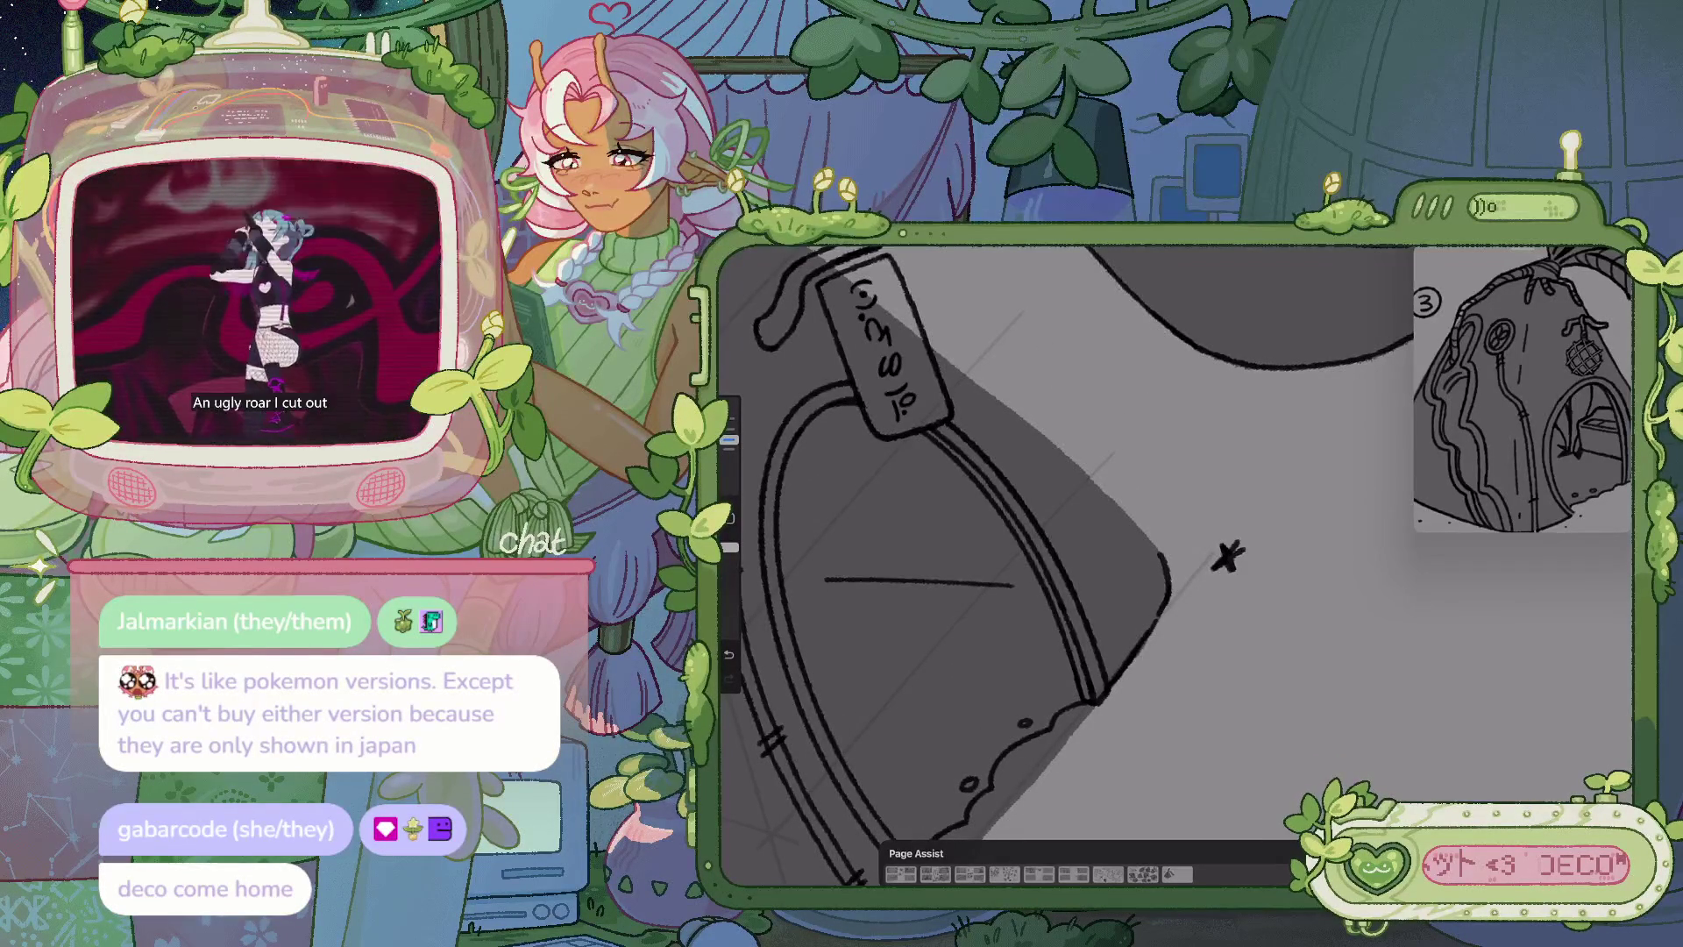
scroll(1066, 544, down, 3)
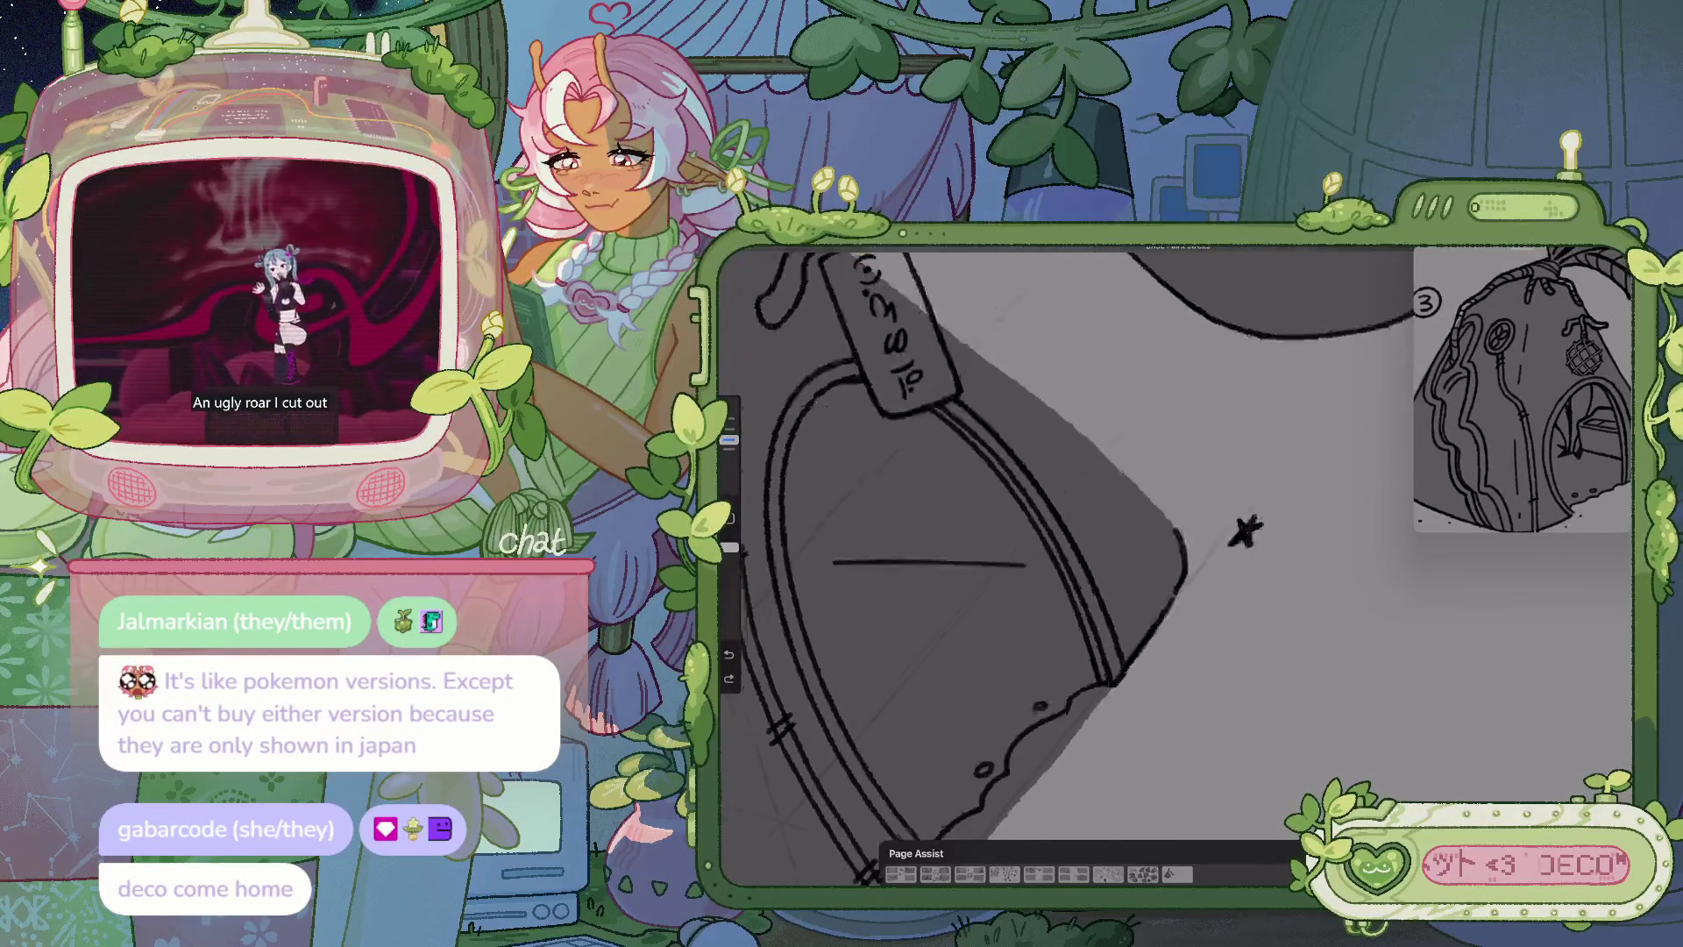
key(ctrl+z)
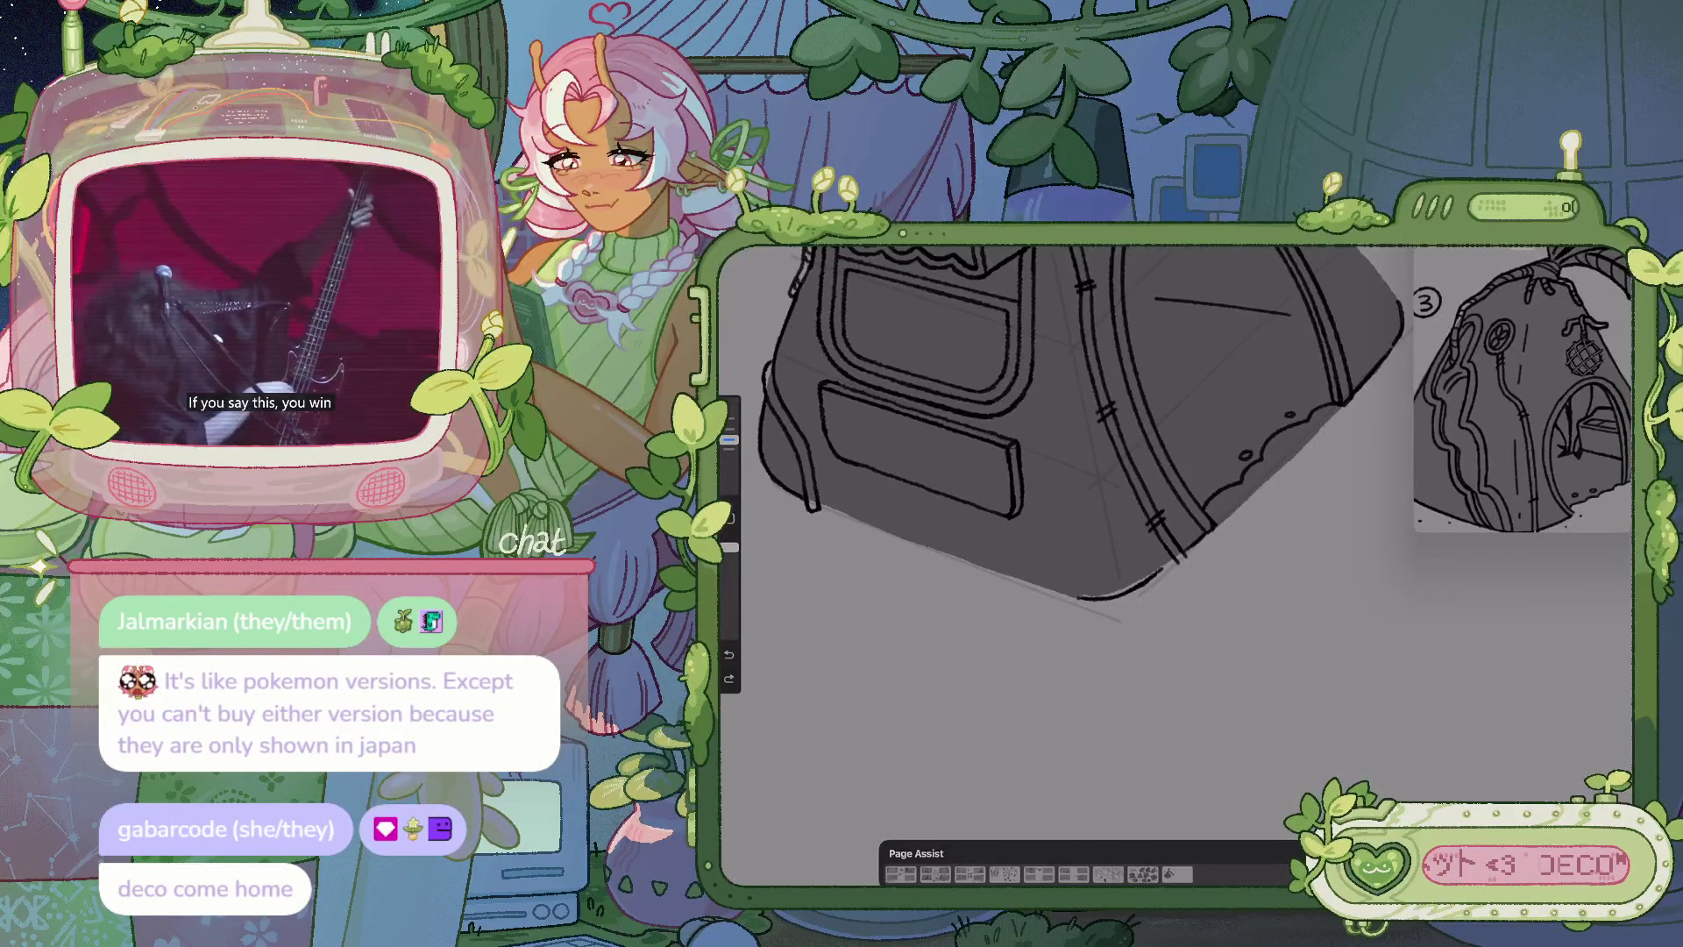
drag(1175, 623, 1183, 633)
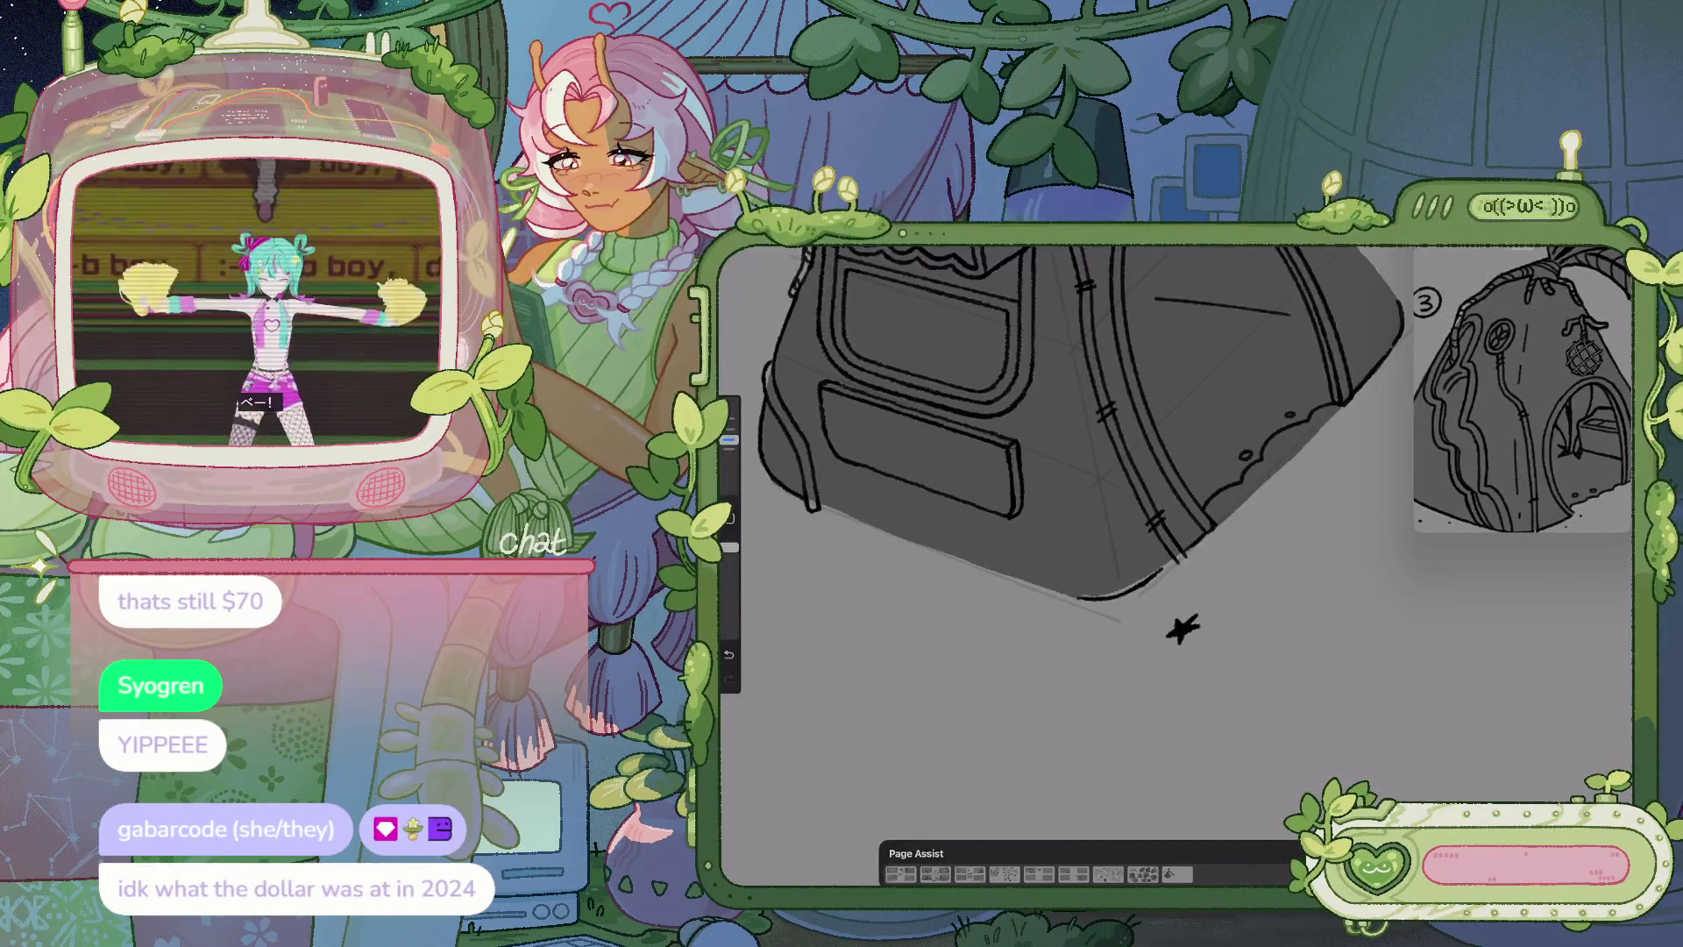
scroll(1061, 491, down, 3)
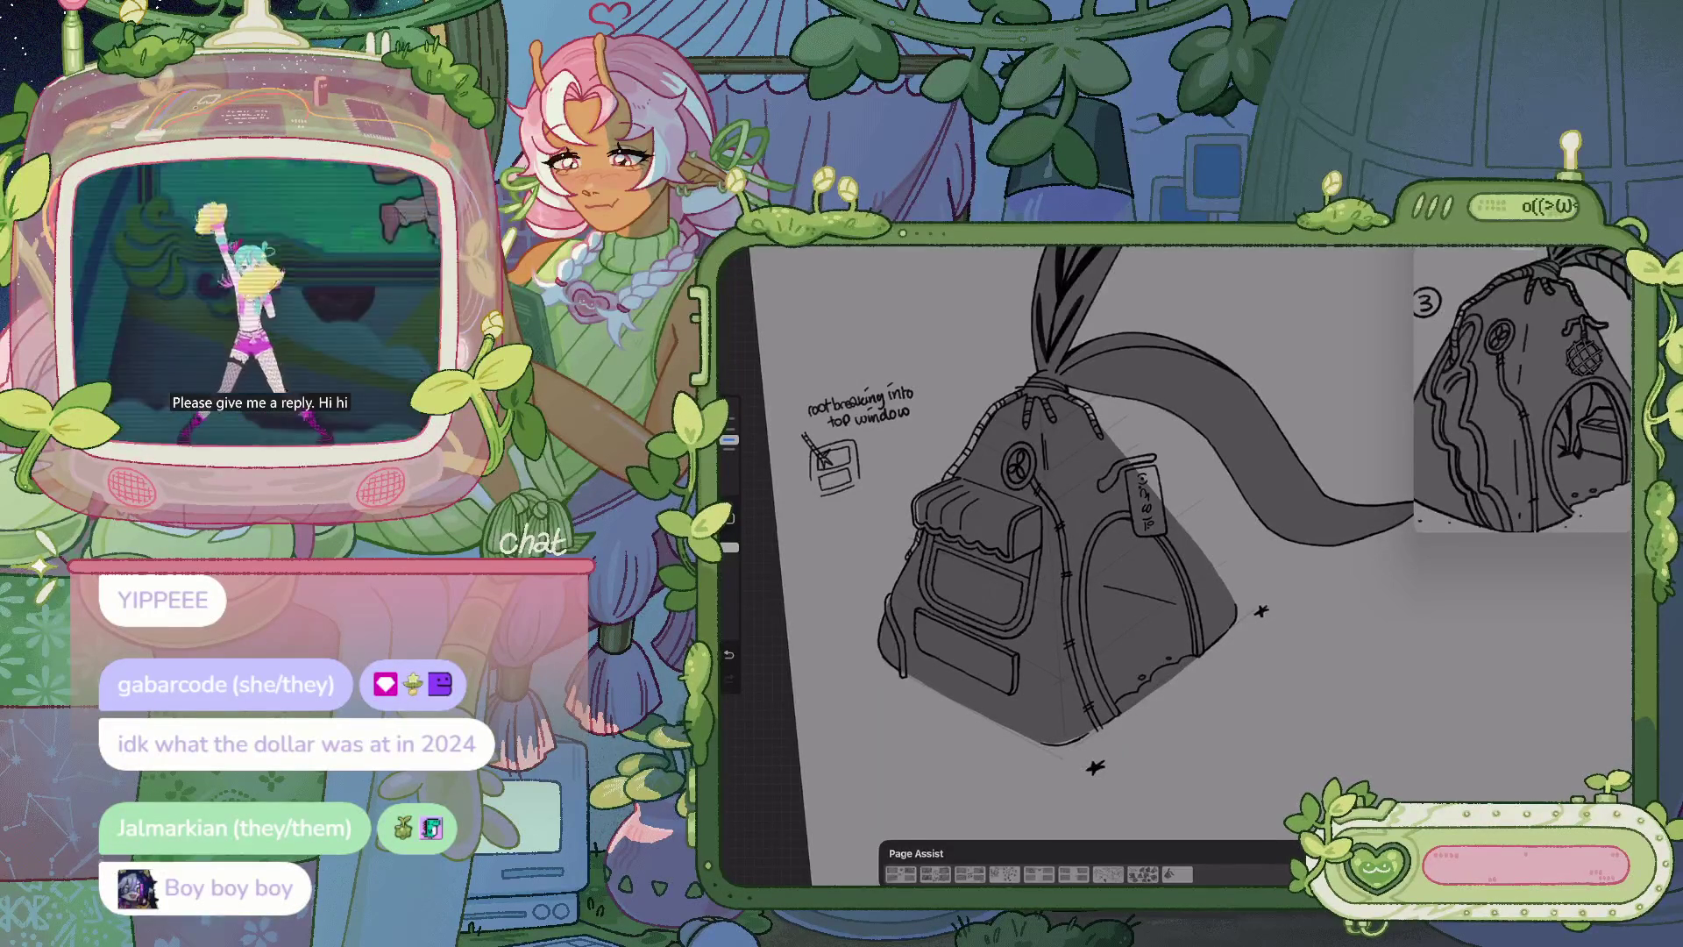
Zoom in and rotate the canvas sideways to frame the leaf and ribbon top
drag(1140, 526, 1087, 478)
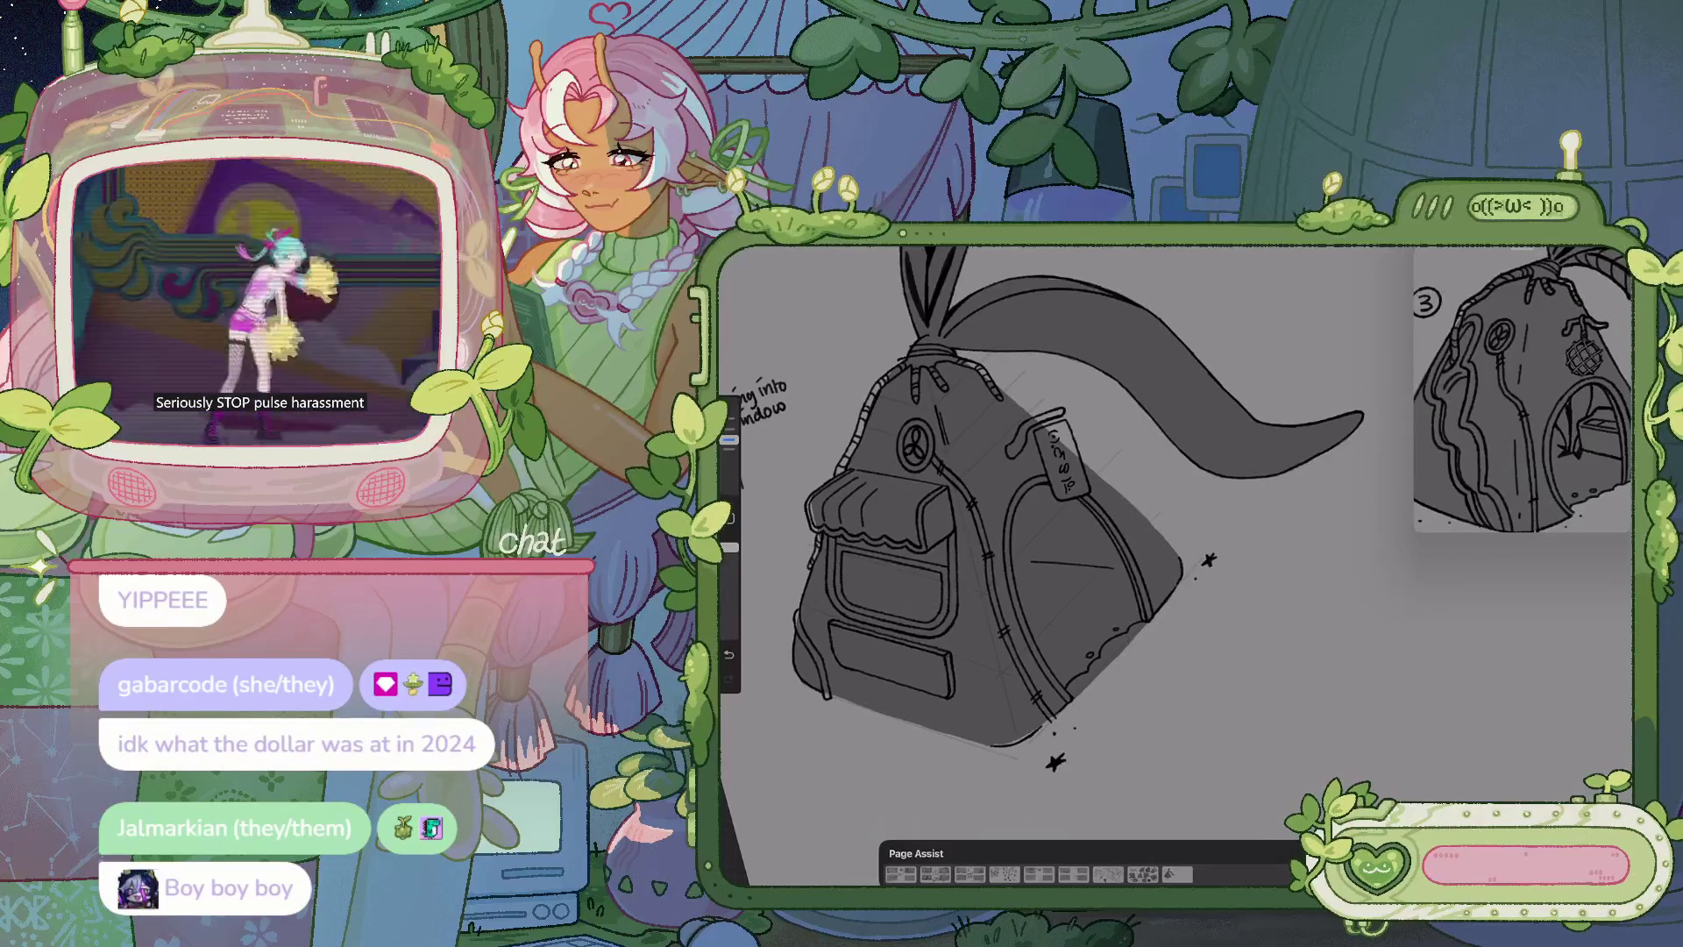
drag(1052, 526, 1008, 491)
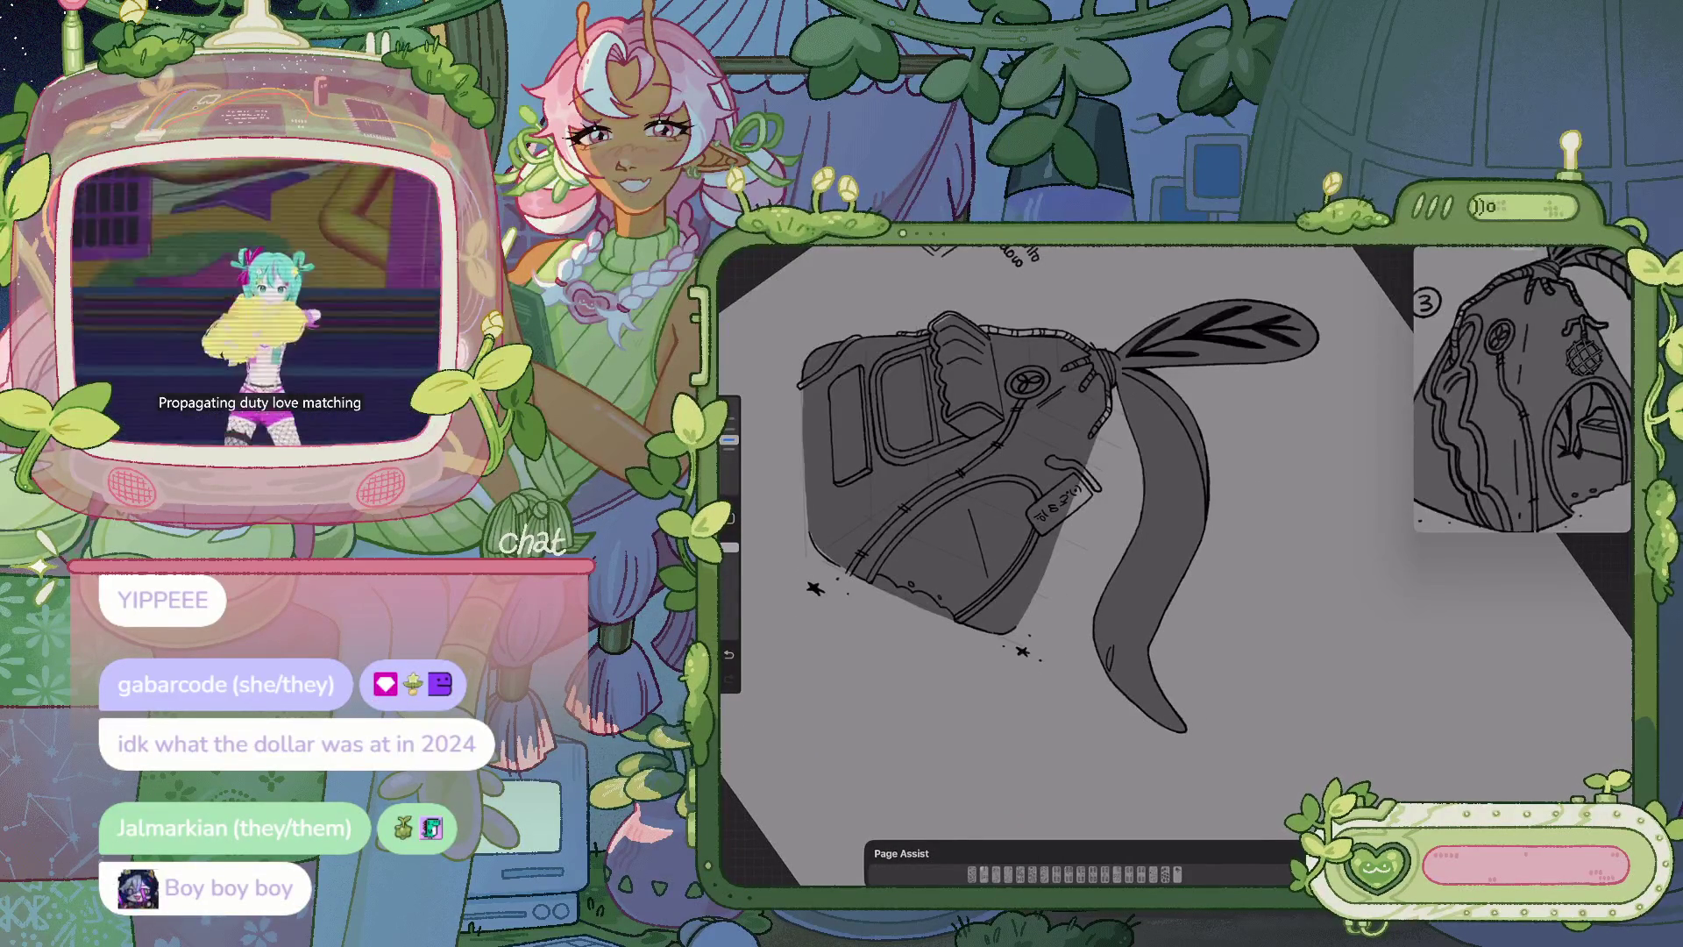
mouse_move(1052, 526)
mouse_down()
mouse_move(991, 569)
mouse_move(1087, 561)
mouse_move(1122, 596)
mouse_up()
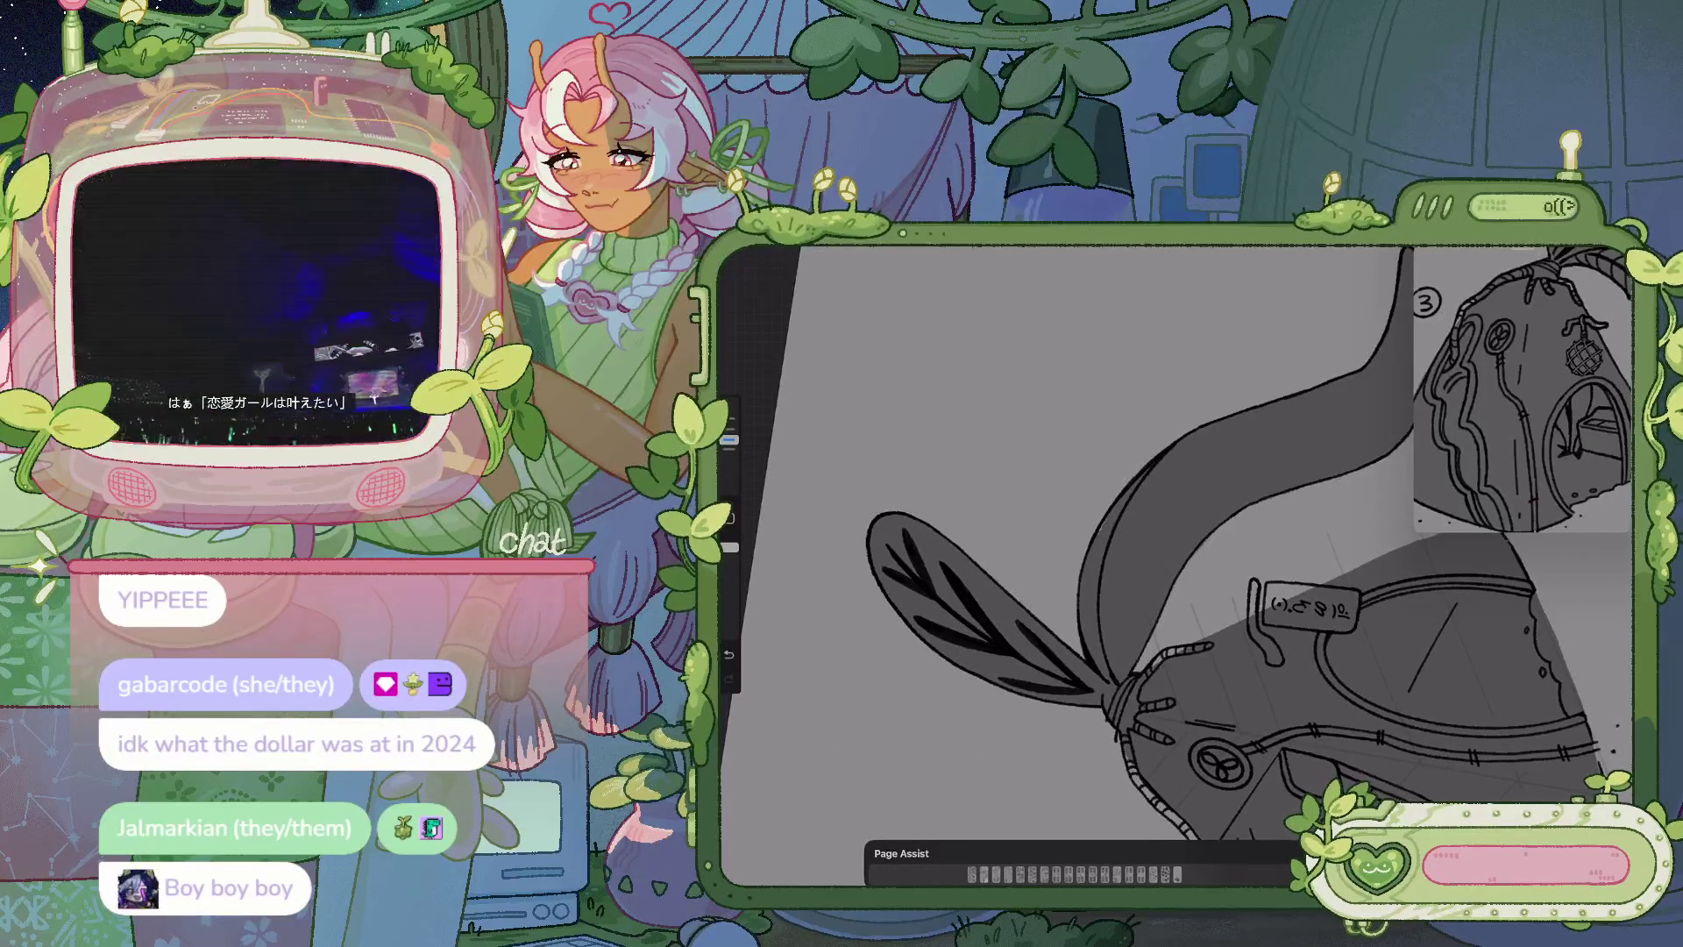
drag(1307, 605, 1219, 655)
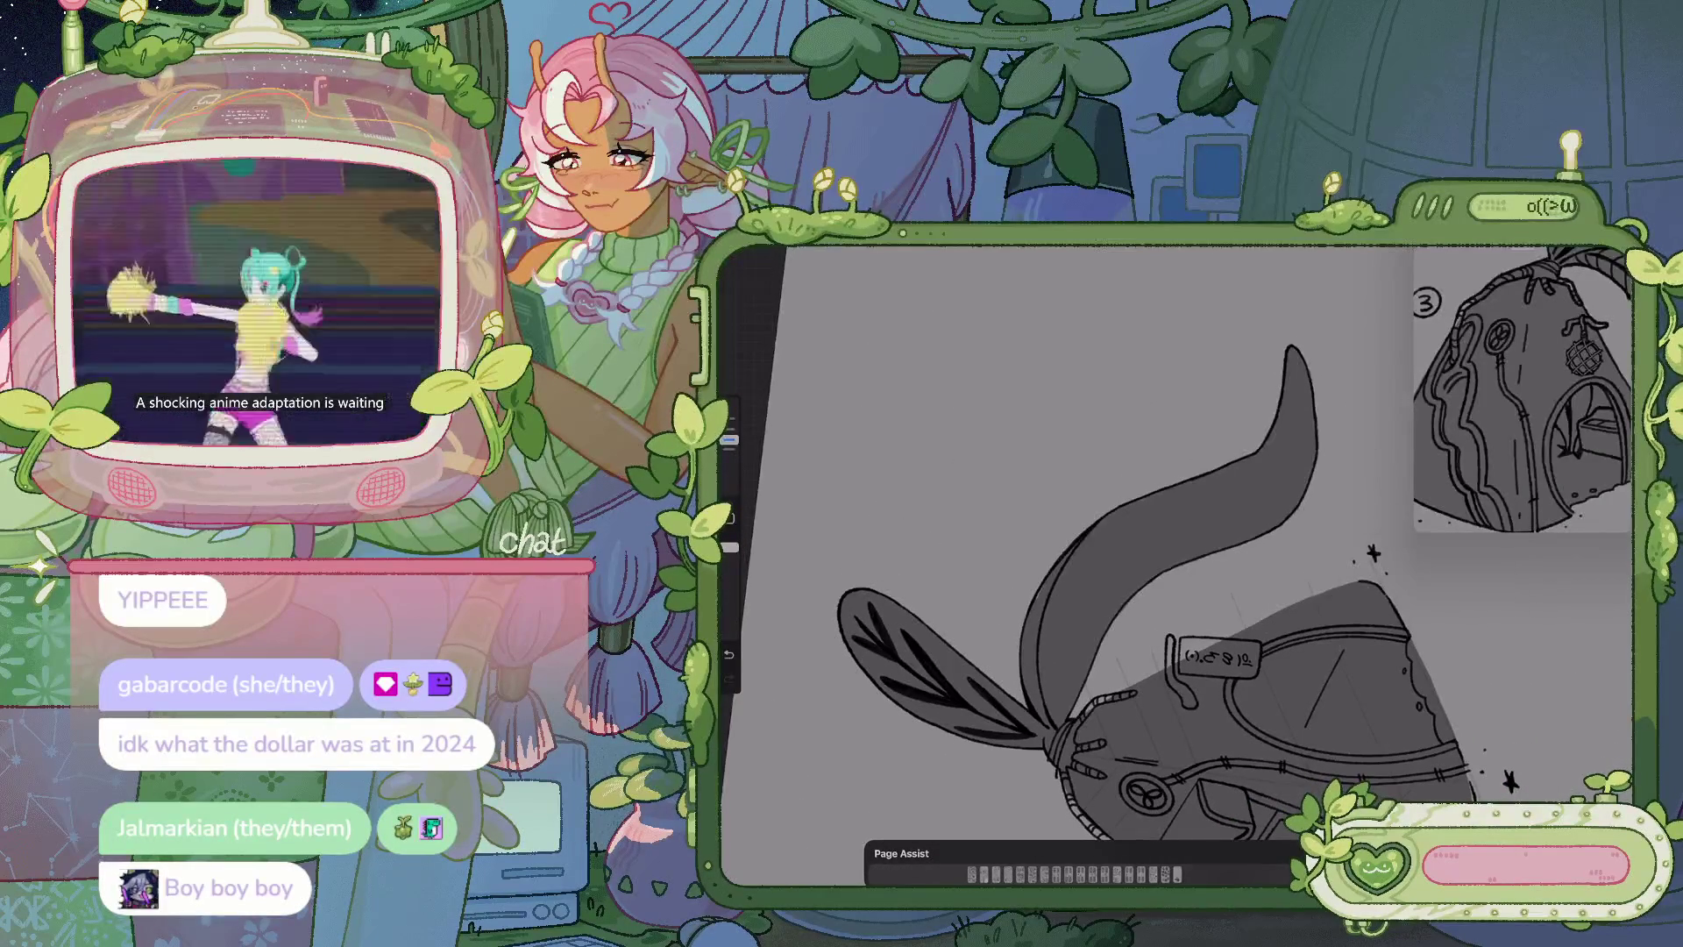
Fill the long ribbon tail with black, redoing a fill that flooded the canvas
drag(1617, 258, 1245, 484)
key(ctrl+z)
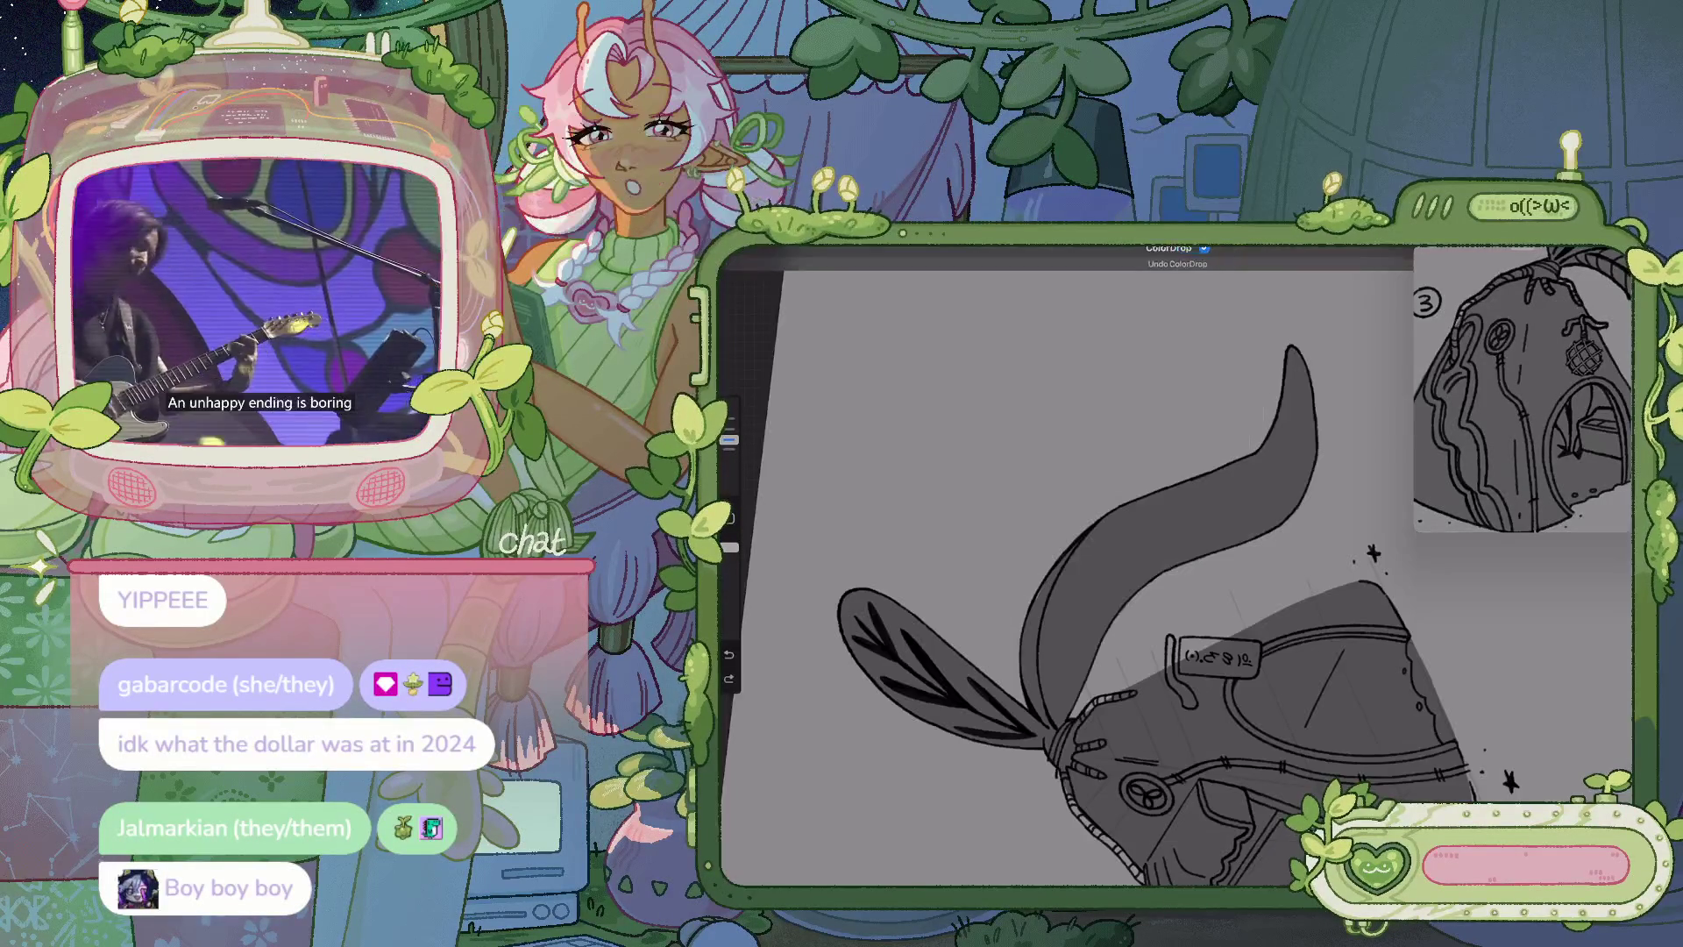
drag(1618, 258, 1263, 456)
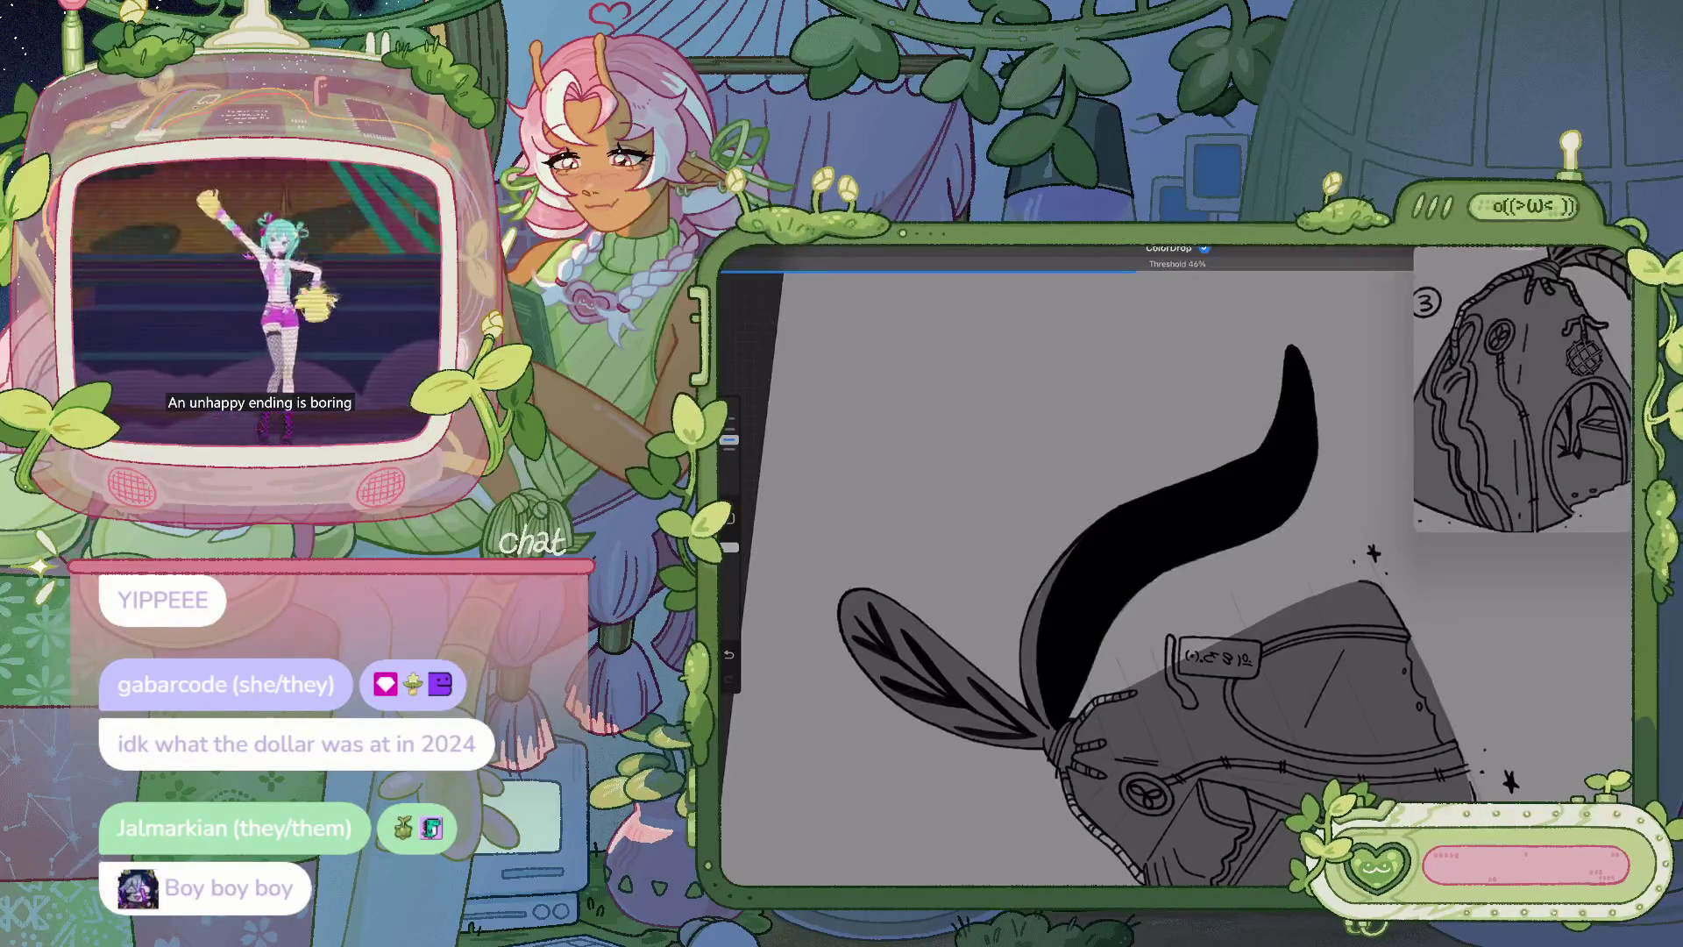
Switch to the block large 2 brush and paint gray veins down the black ribbon
click(1495, 254)
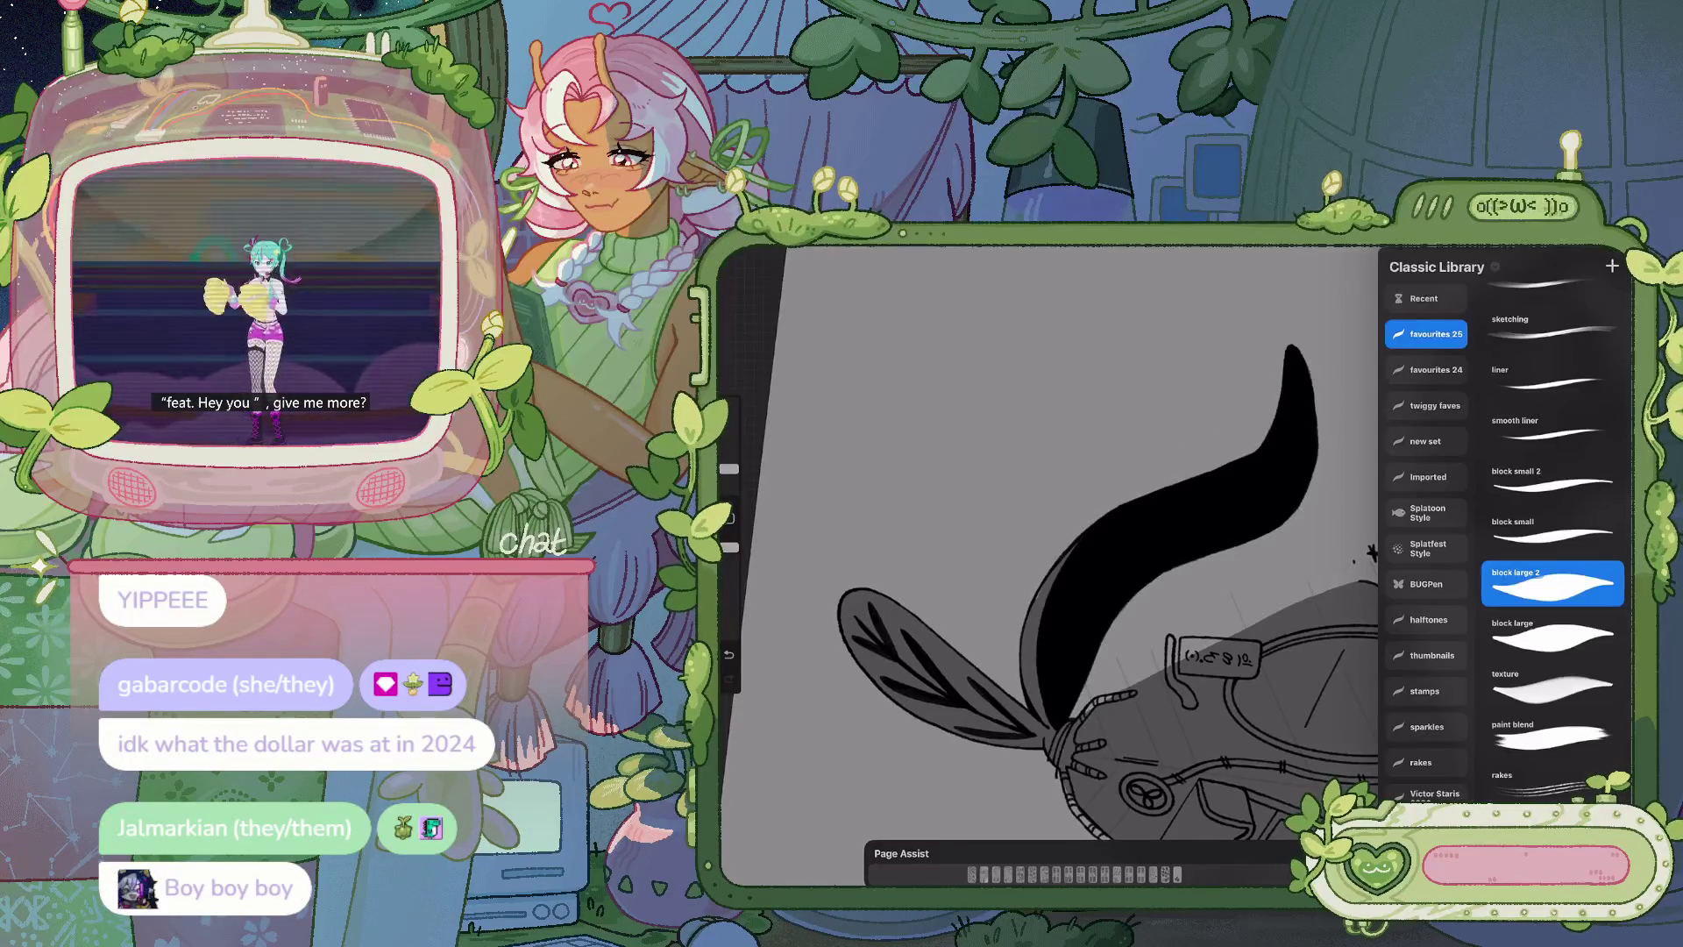
click(1495, 255)
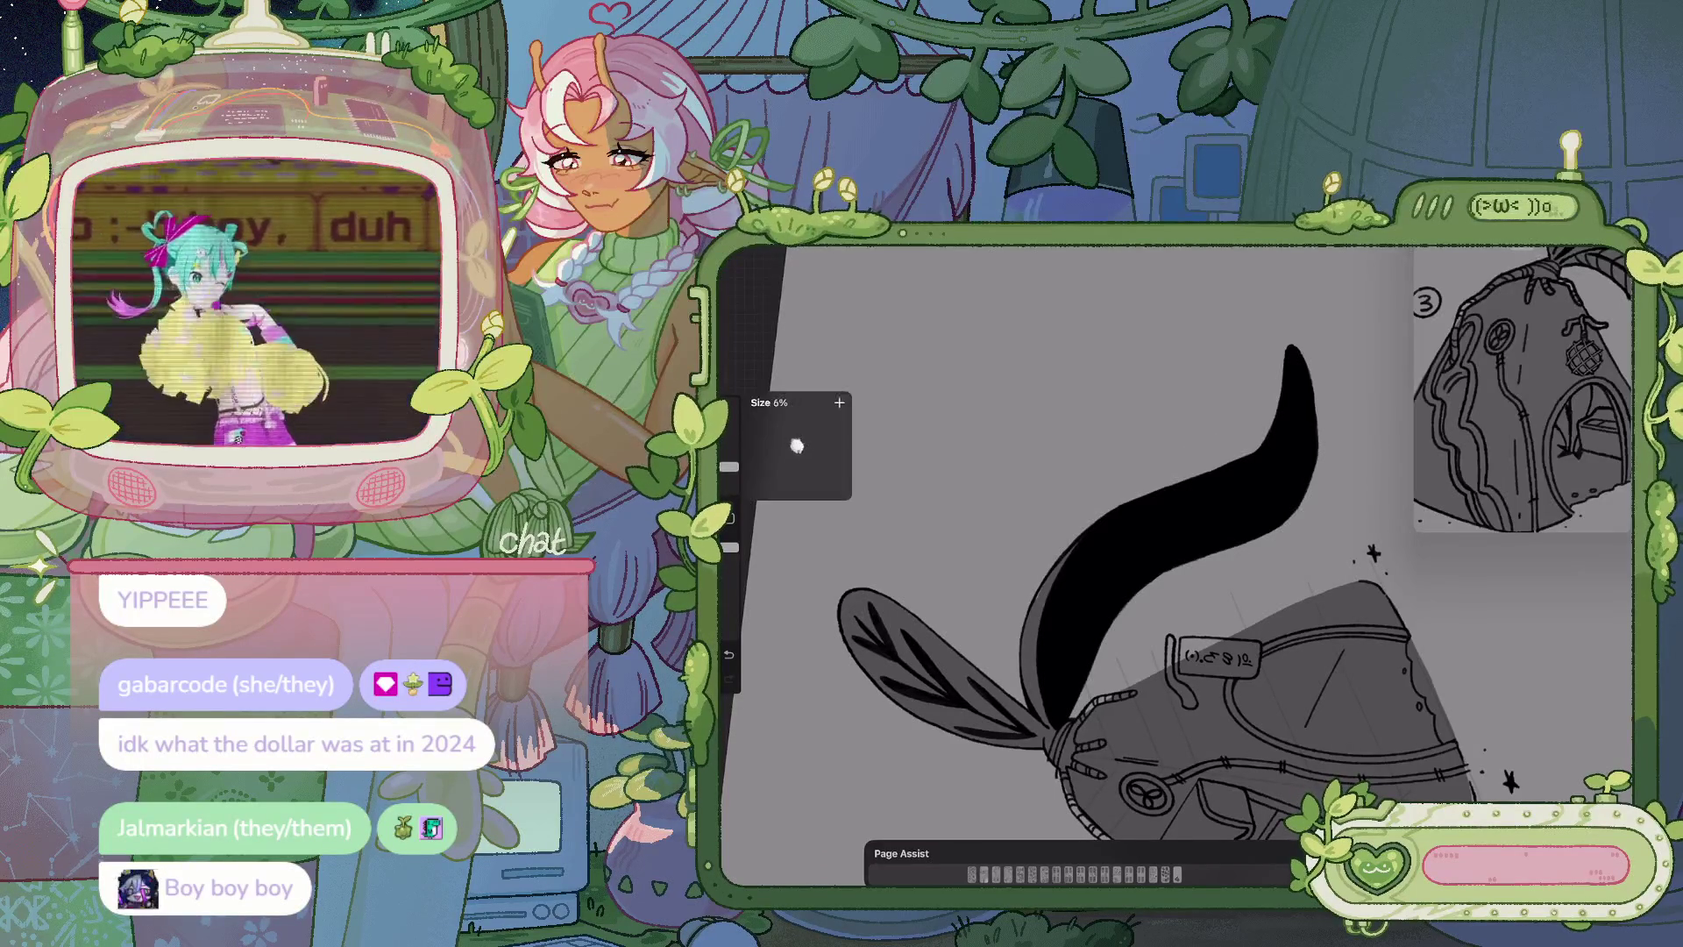
drag(1054, 634, 1051, 690)
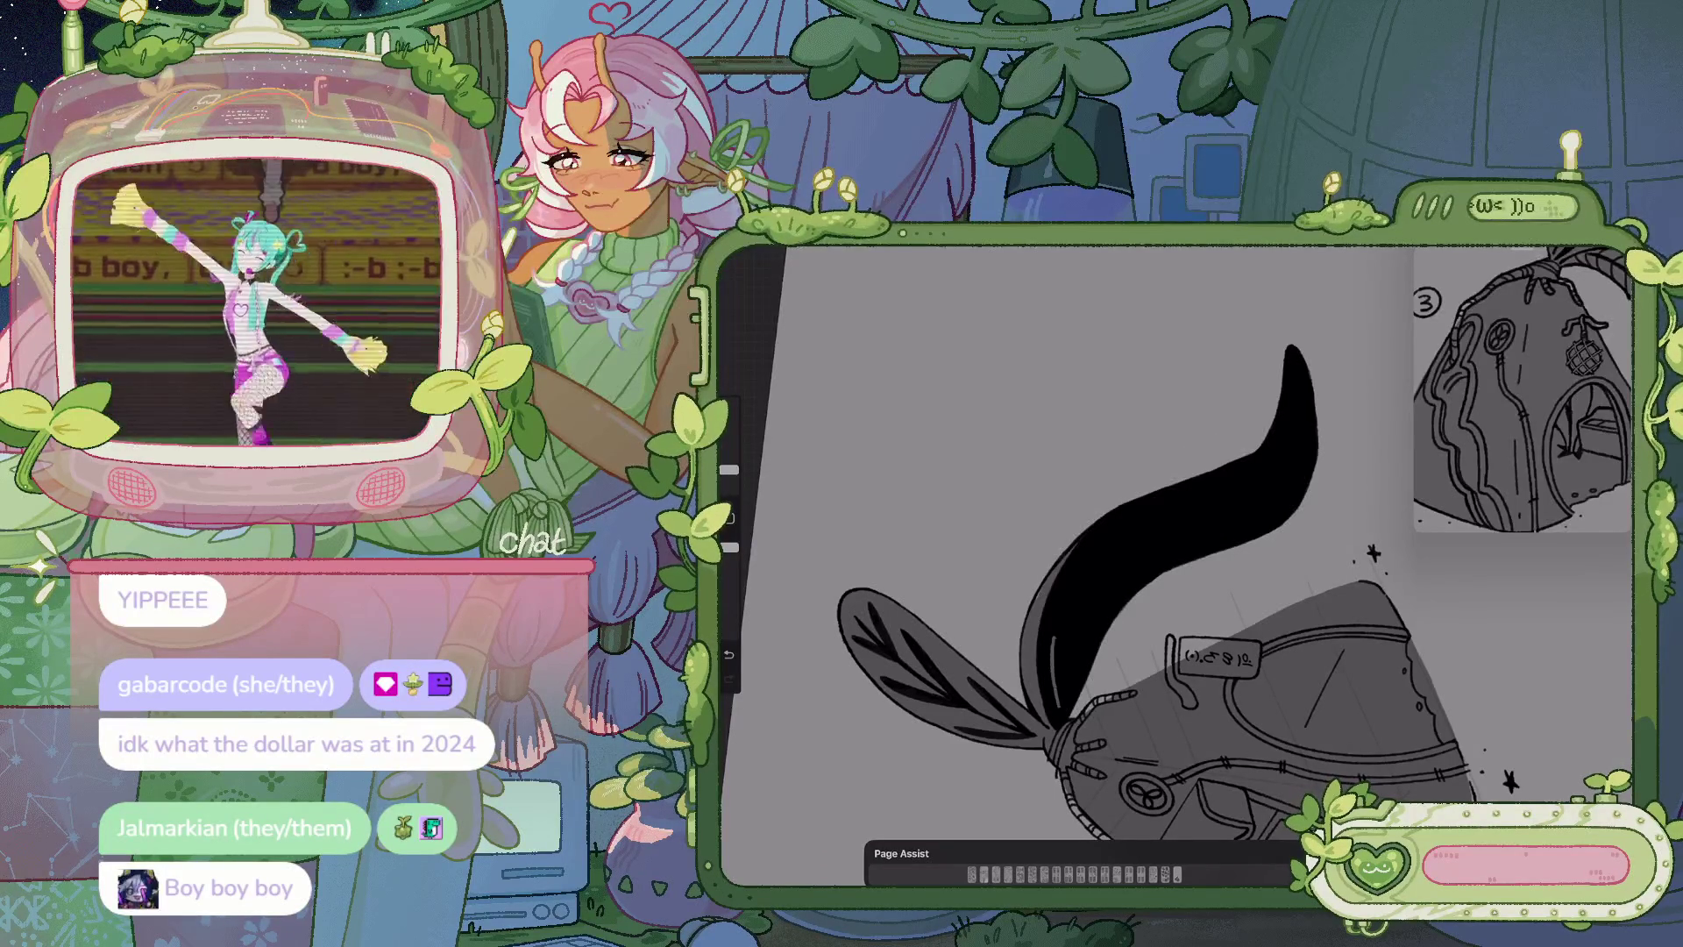
key(ctrl+z)
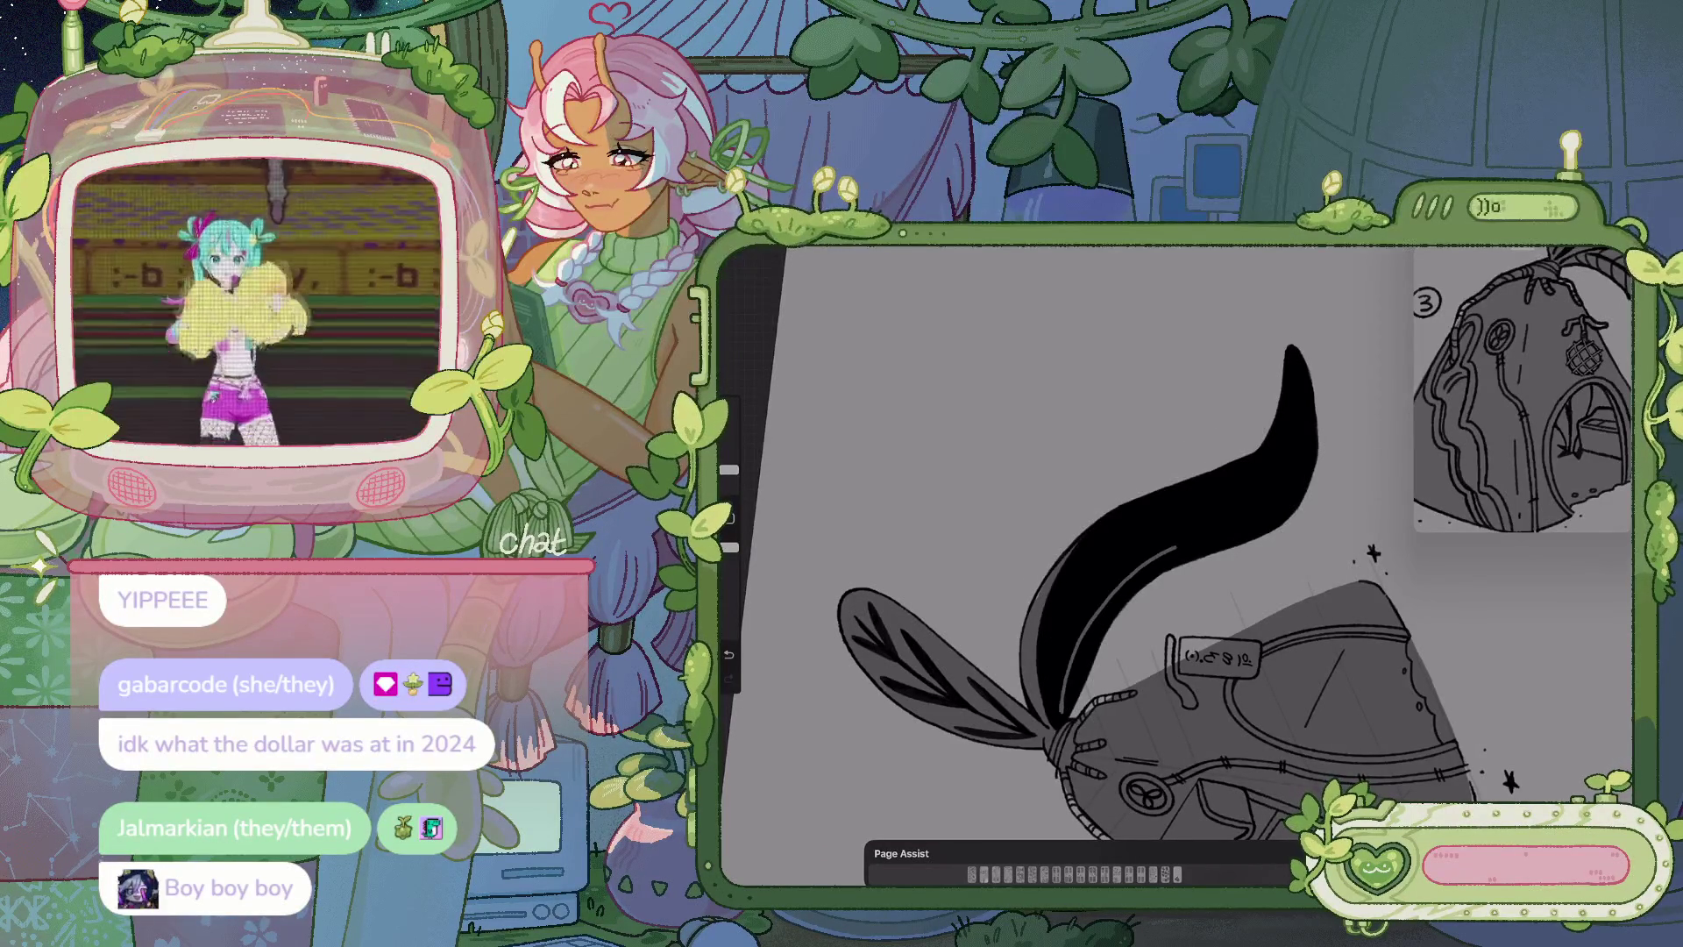
mouse_move(1140, 526)
mouse_down()
mouse_move(965, 482)
mouse_move(1034, 504)
mouse_up()
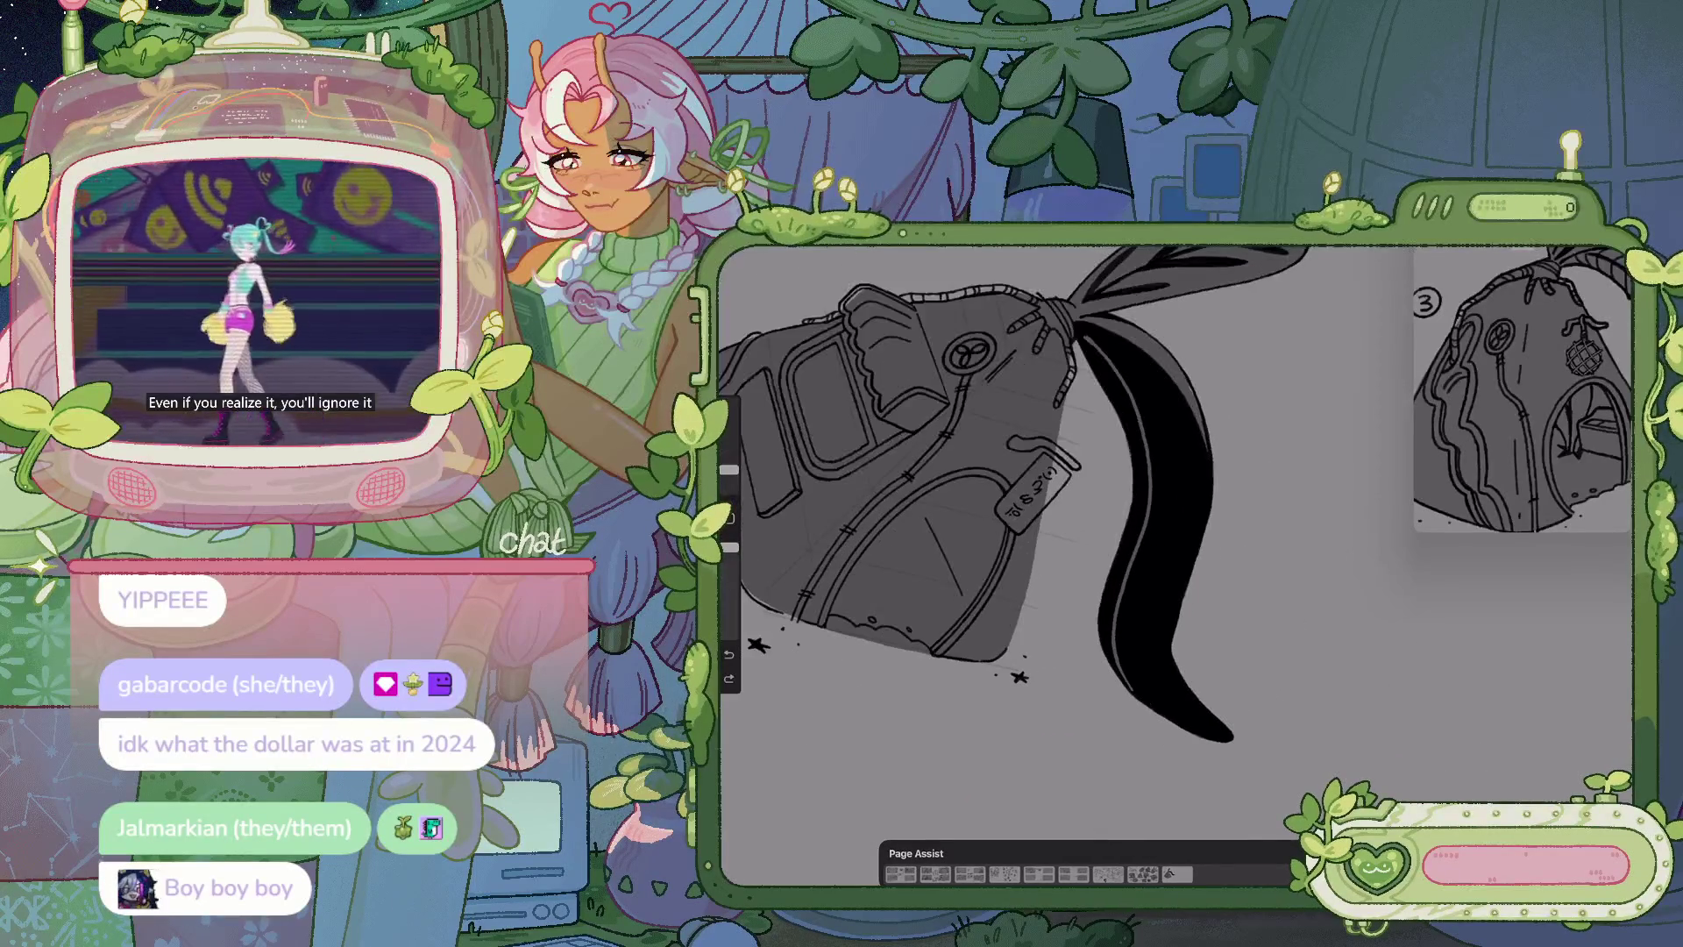
drag(1120, 624, 1157, 692)
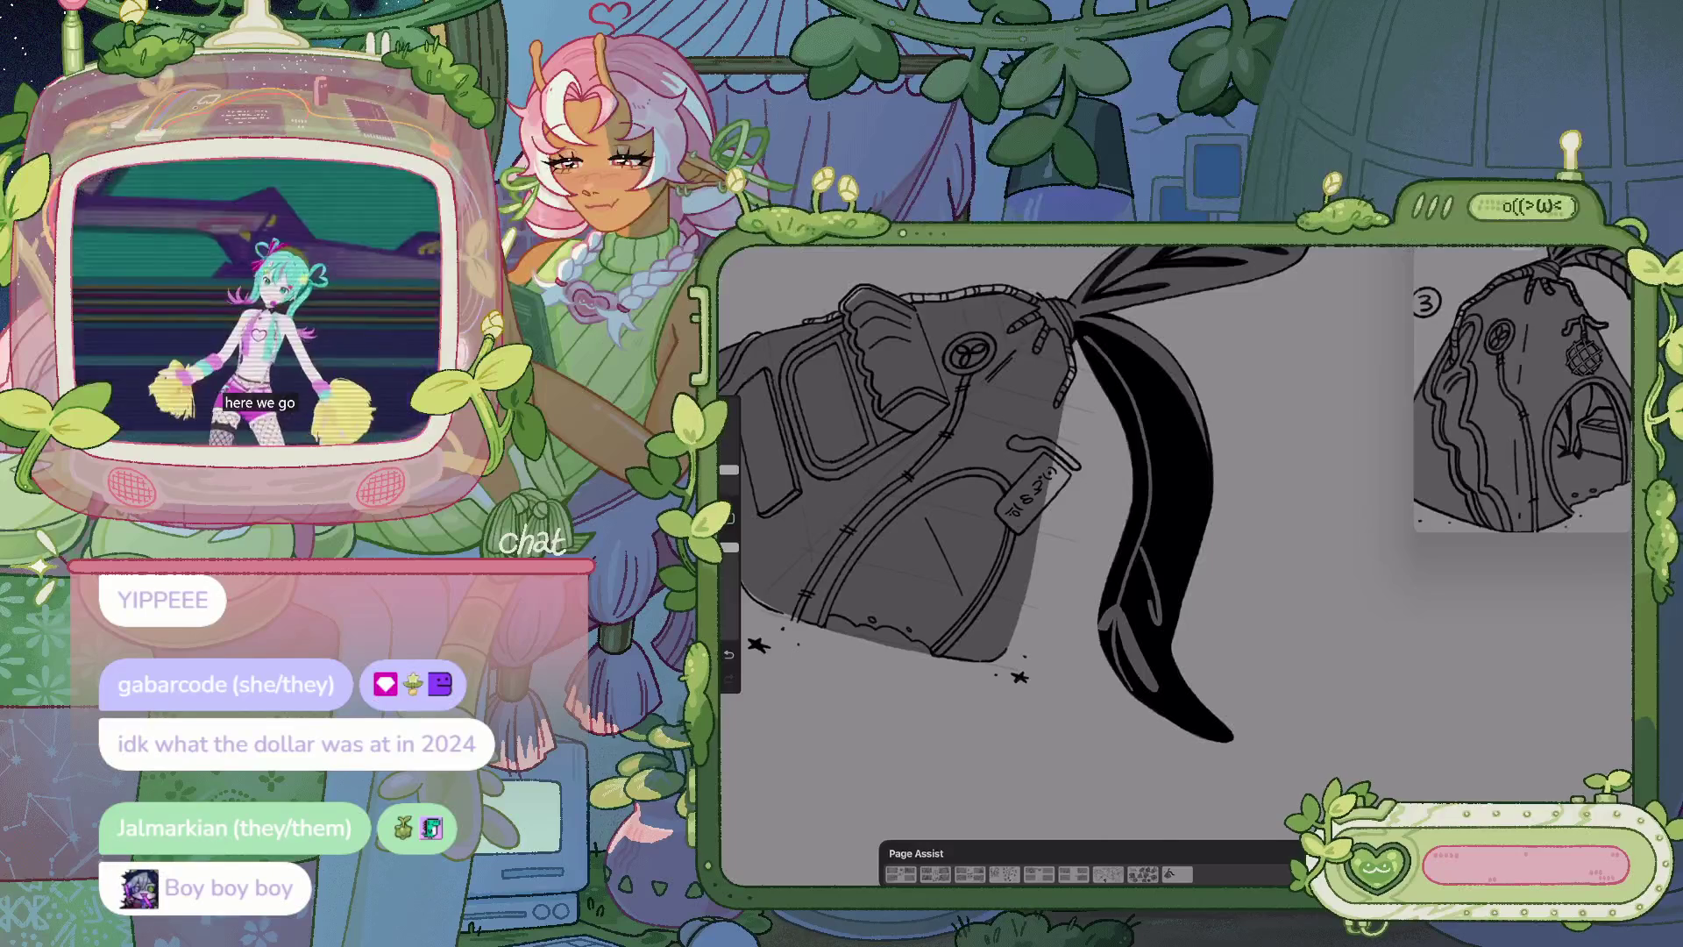
drag(1155, 570, 1147, 612)
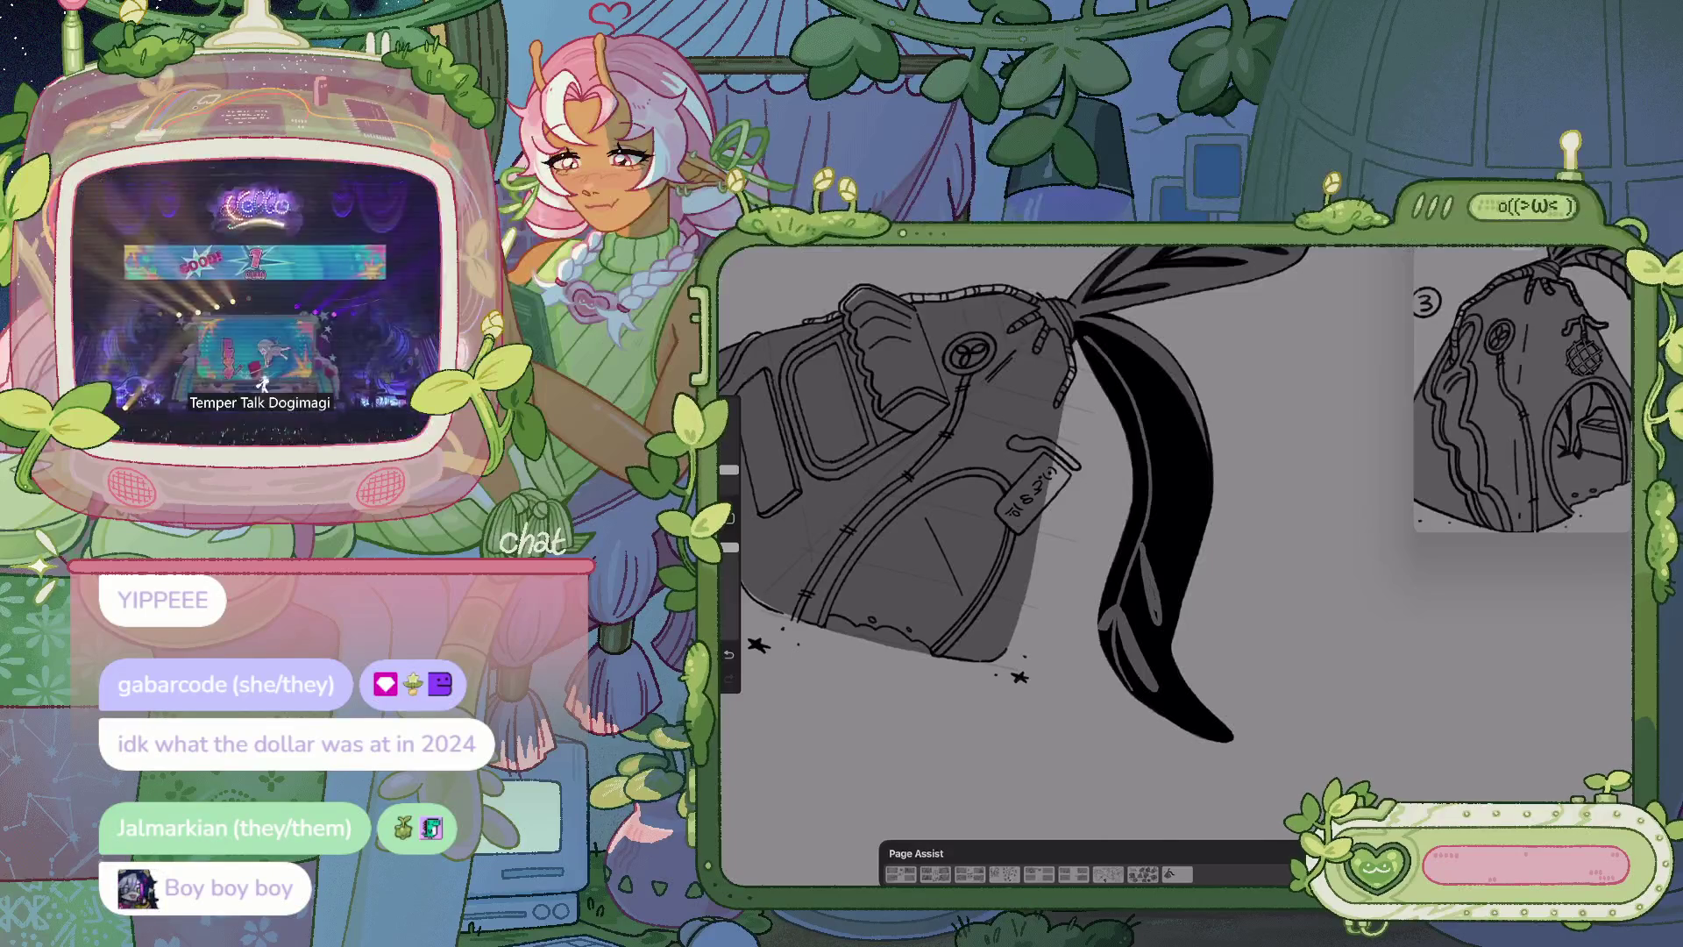
scroll(1175, 561, down, 5)
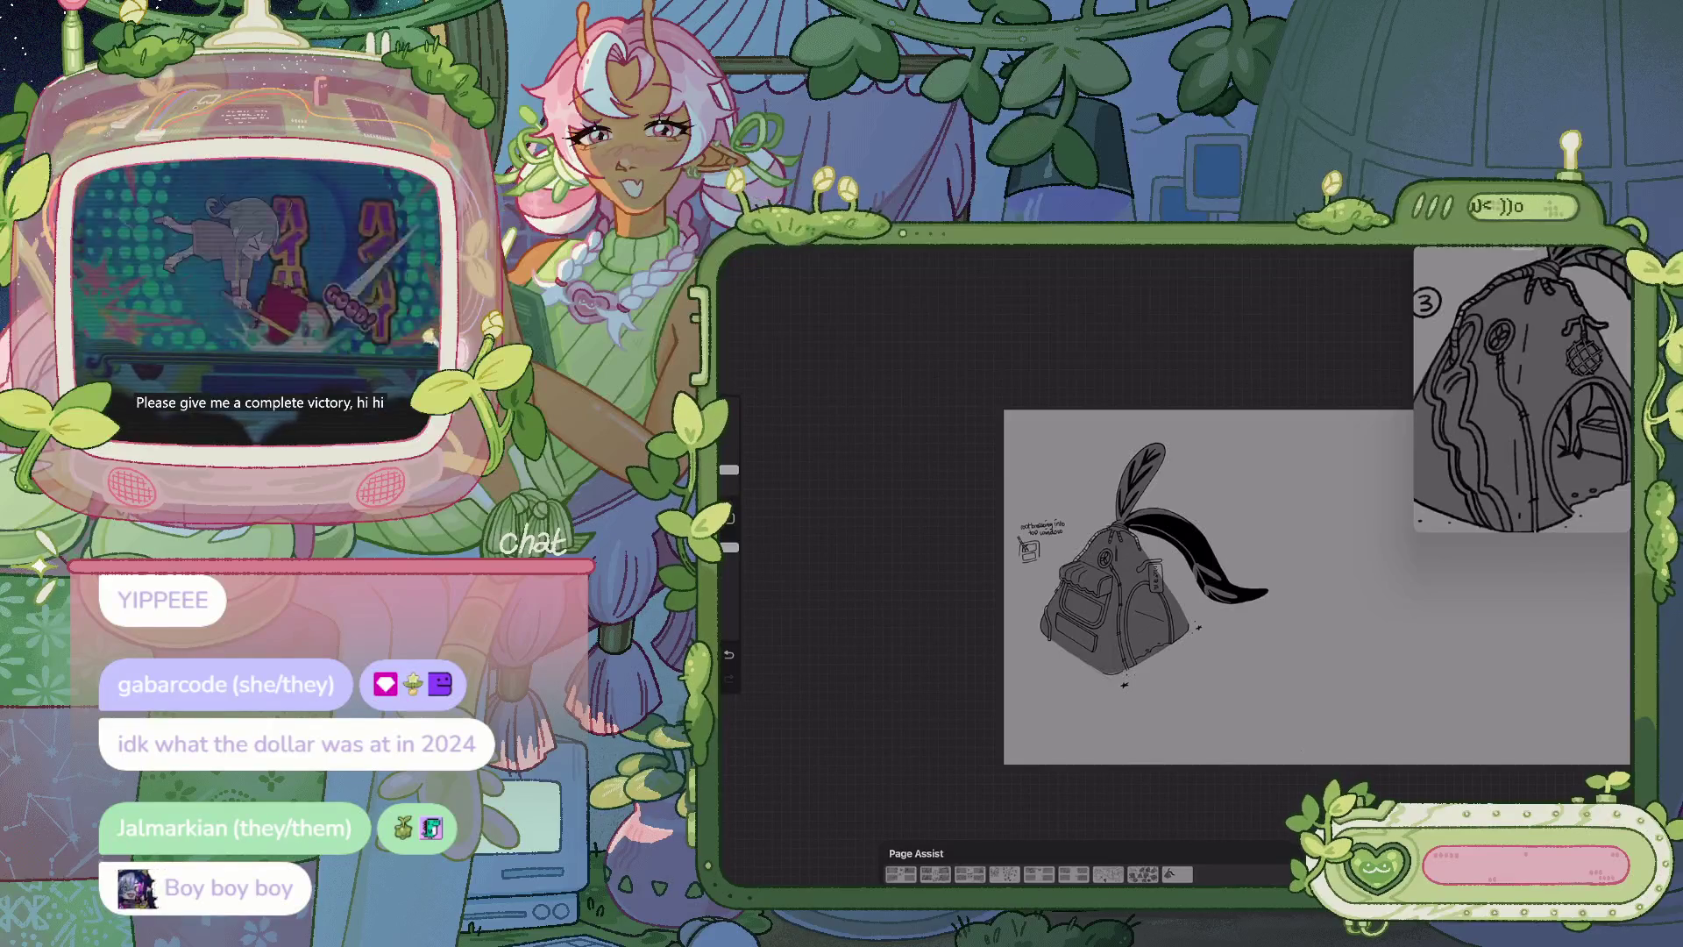
Paint herringbone gray vein lines down the black ribbon tail, undoing stray marks
scroll(1096, 561, up, 5)
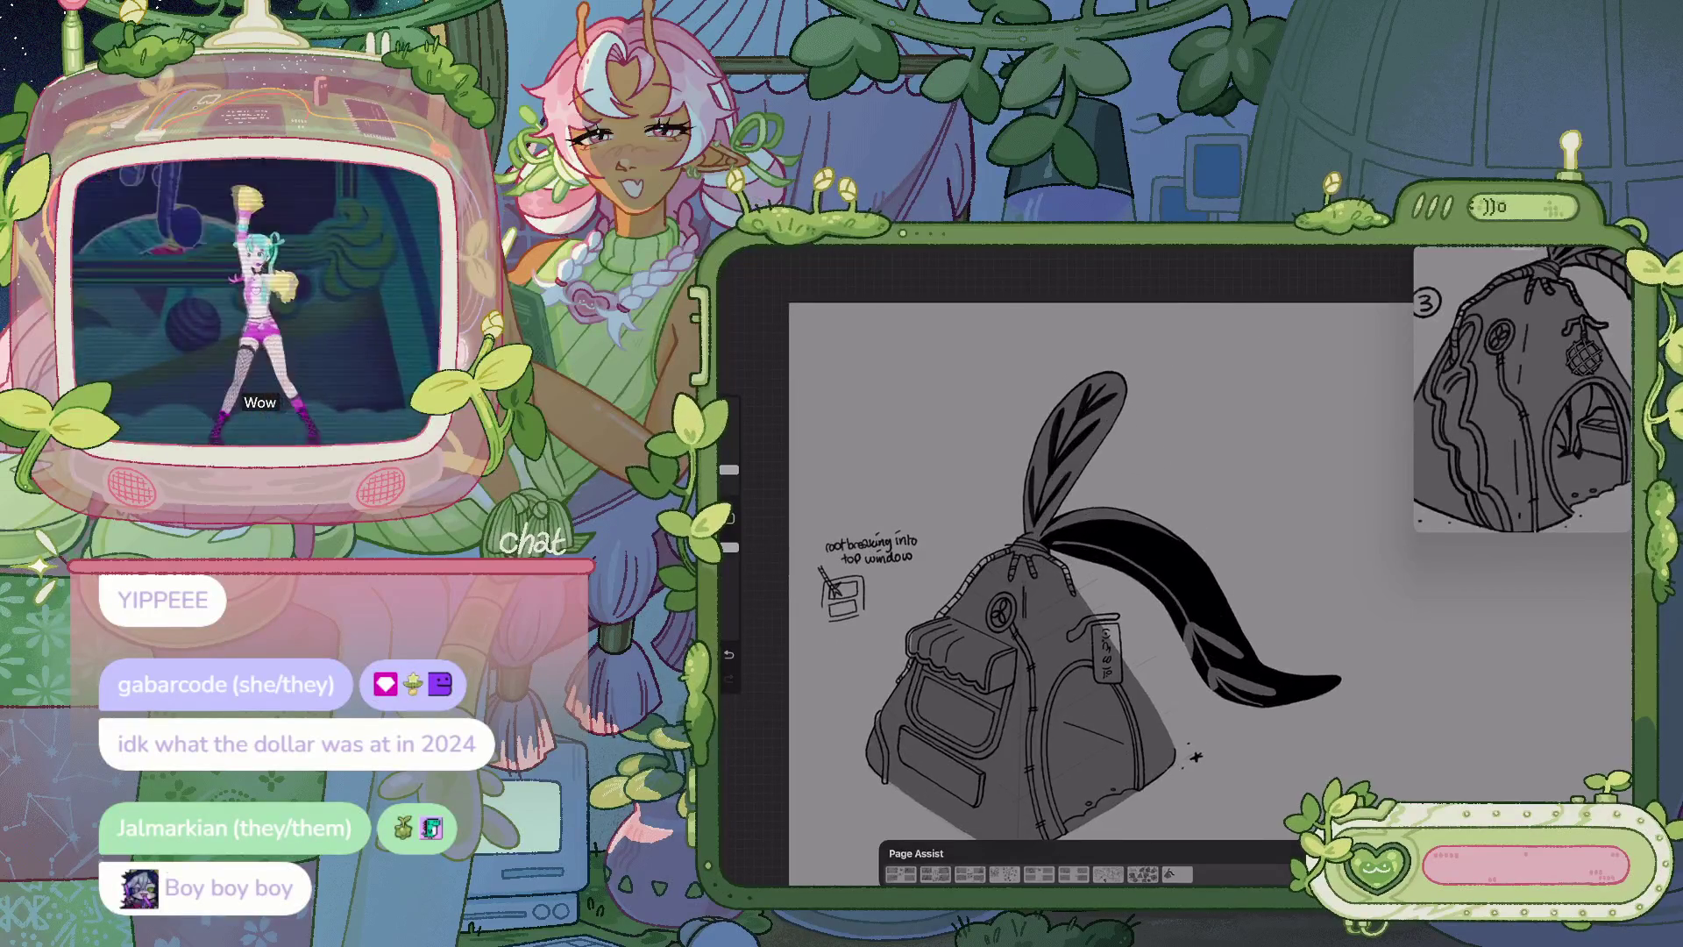
scroll(1096, 561, up, 5)
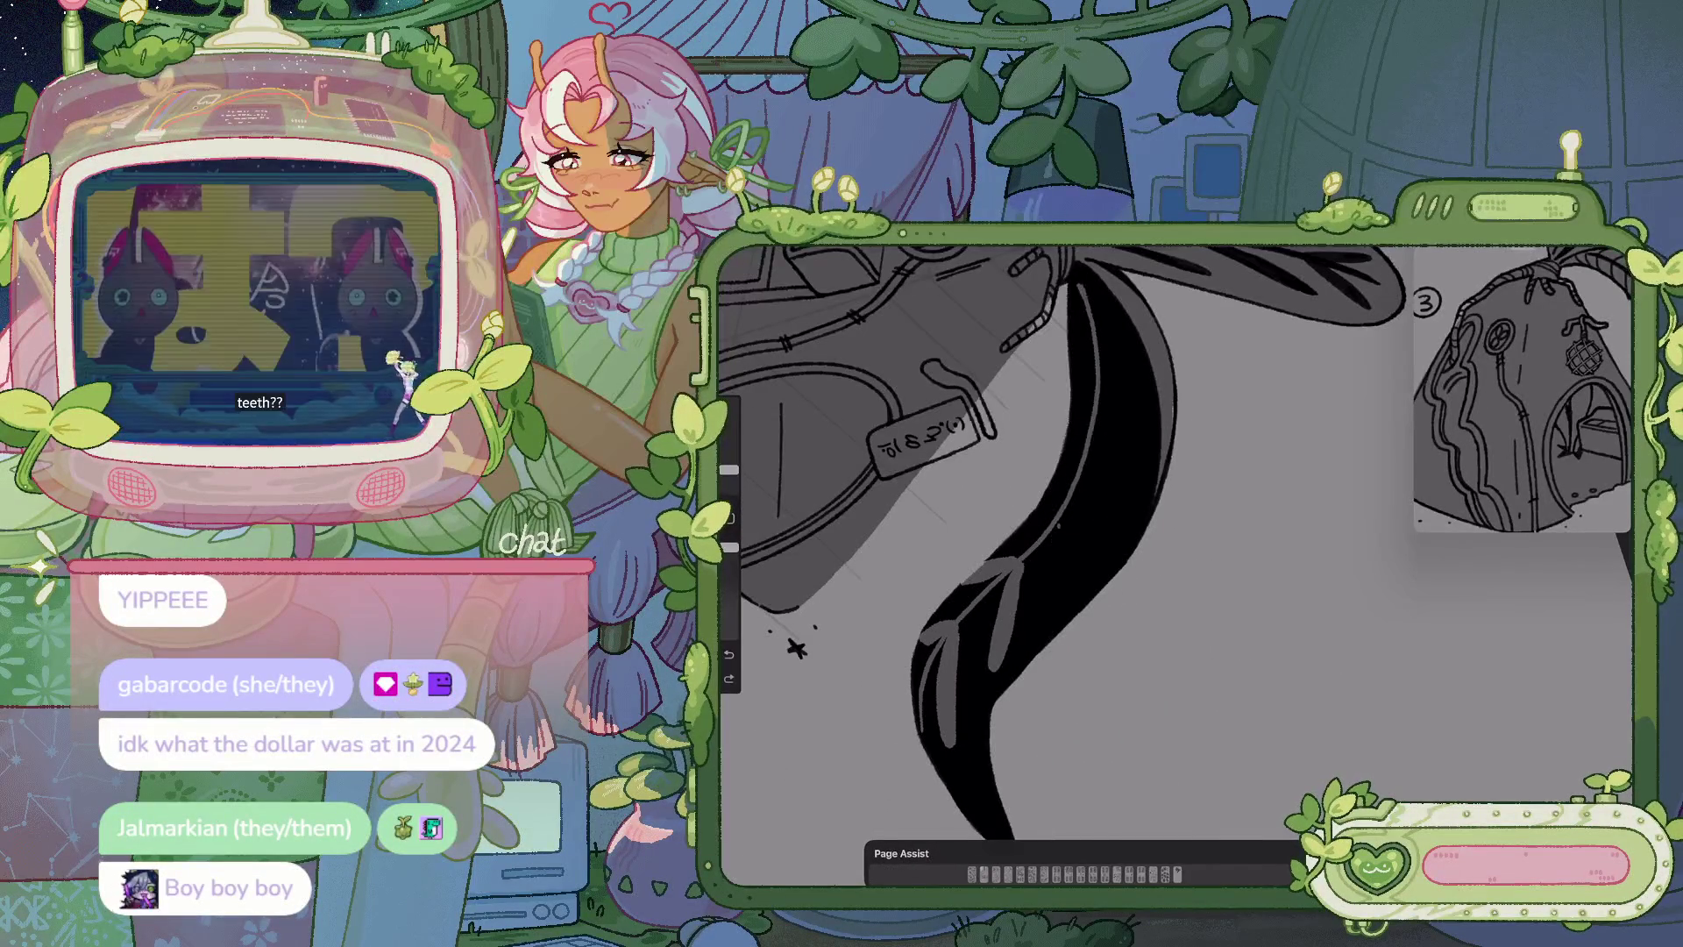
drag(1055, 570, 1070, 613)
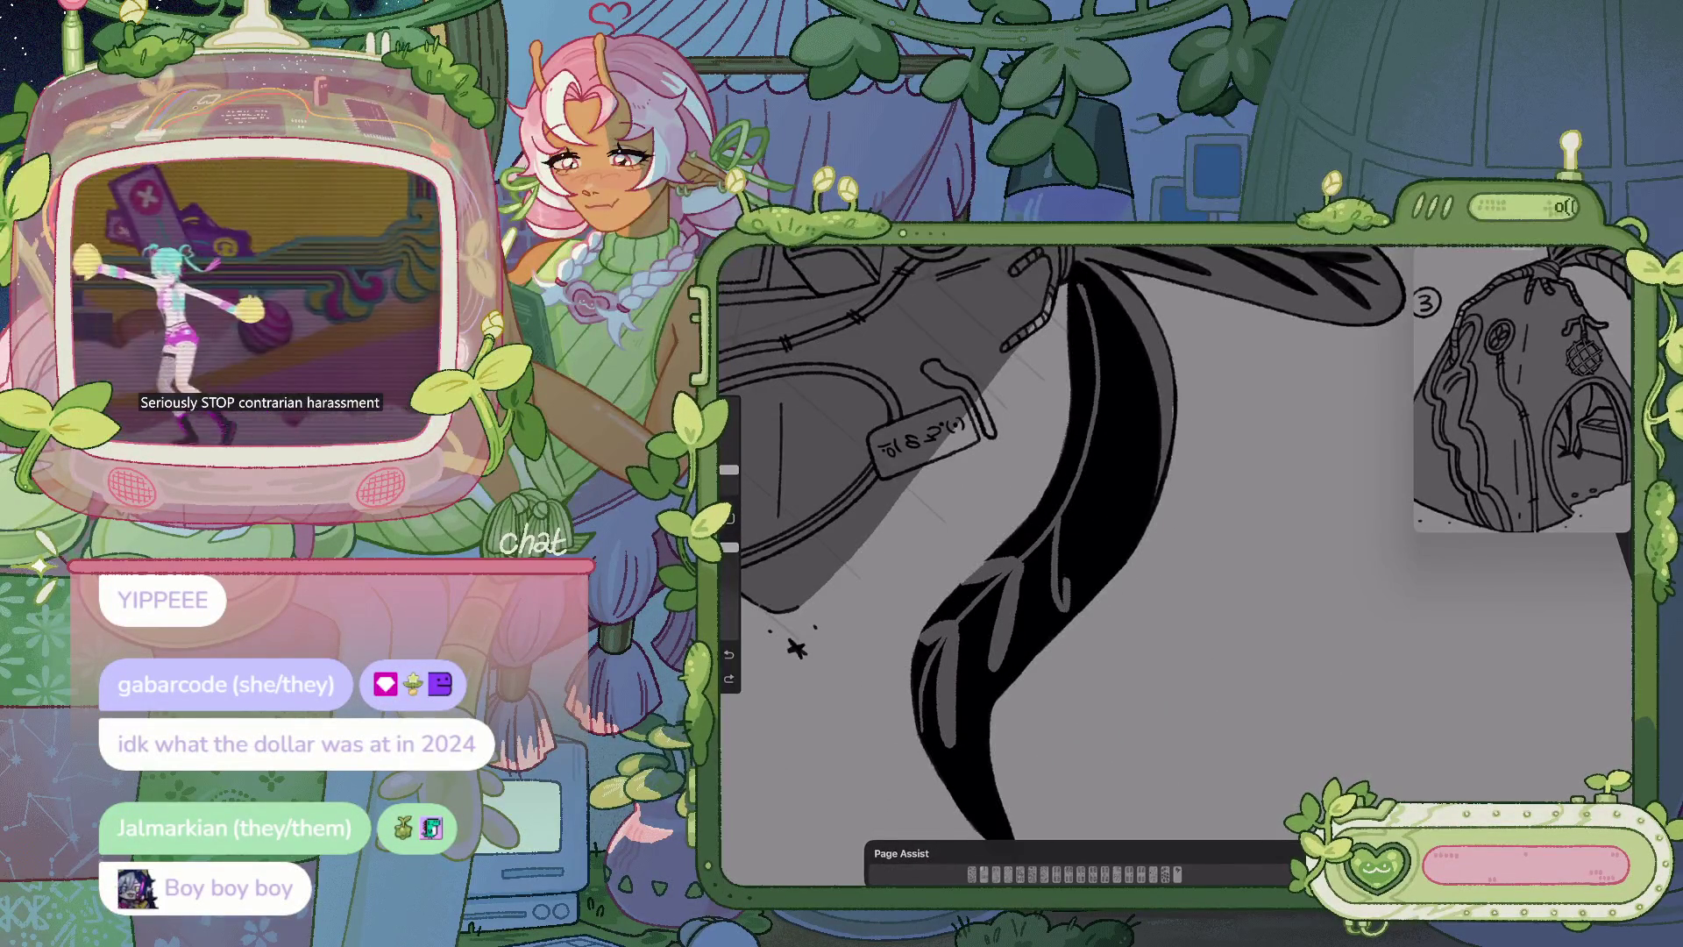
drag(1060, 528, 1061, 602)
scroll(1096, 561, up, 3)
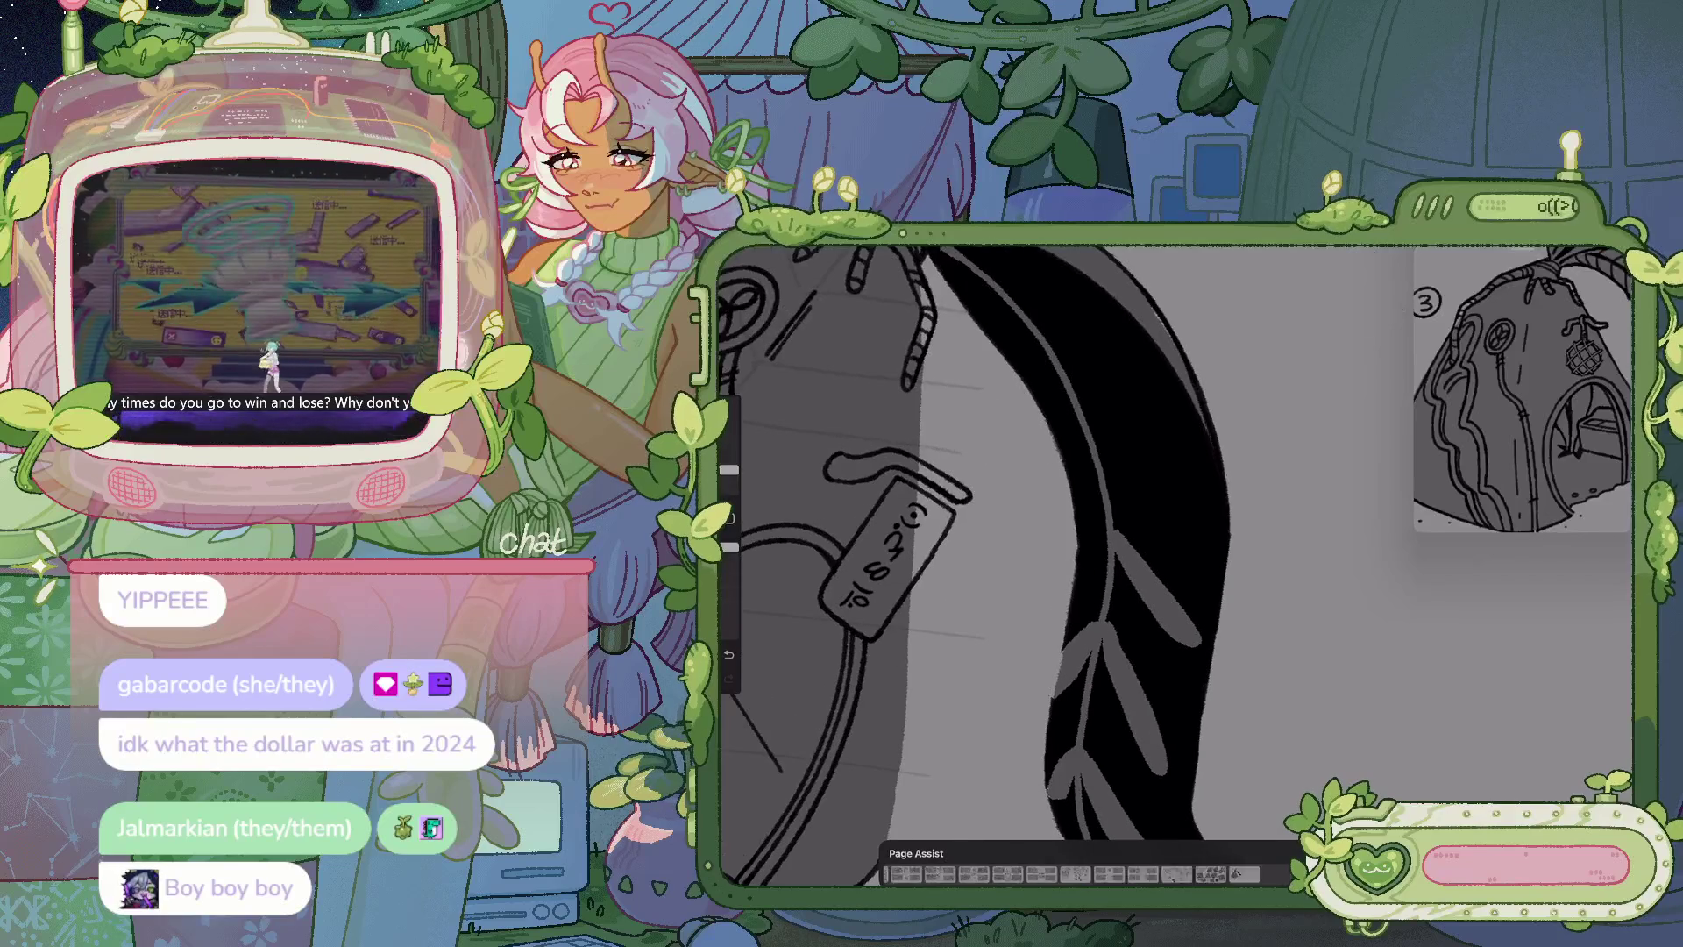
drag(1106, 550, 1074, 603)
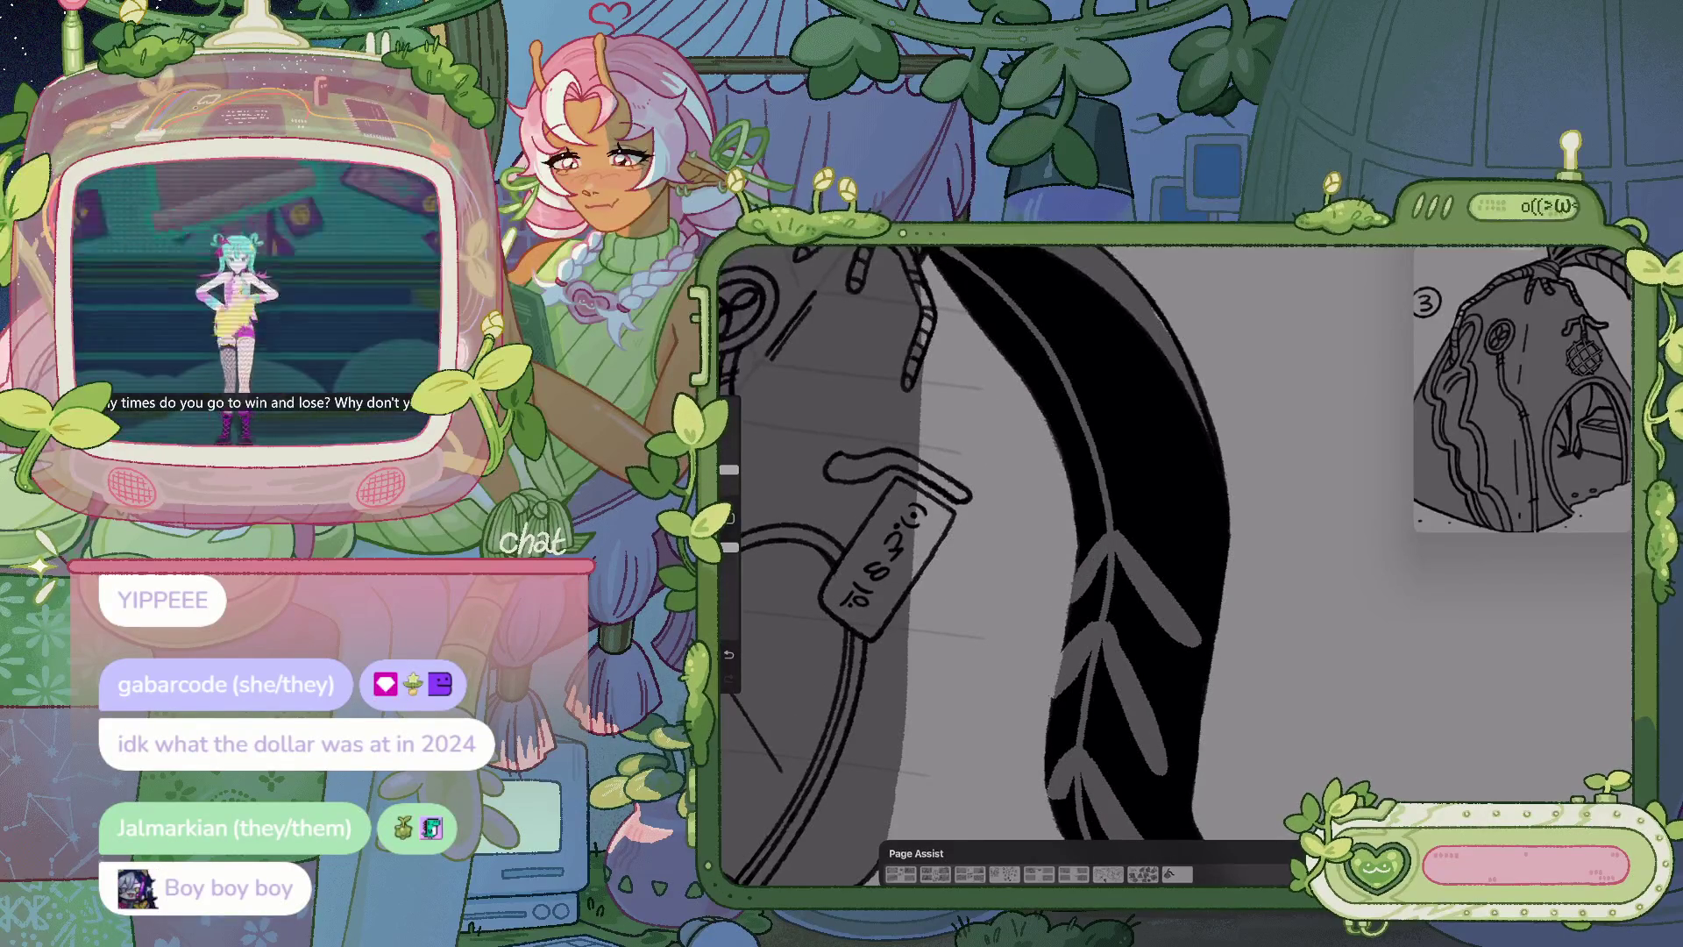
scroll(1052, 561, down, 3)
drag(1114, 558, 1131, 649)
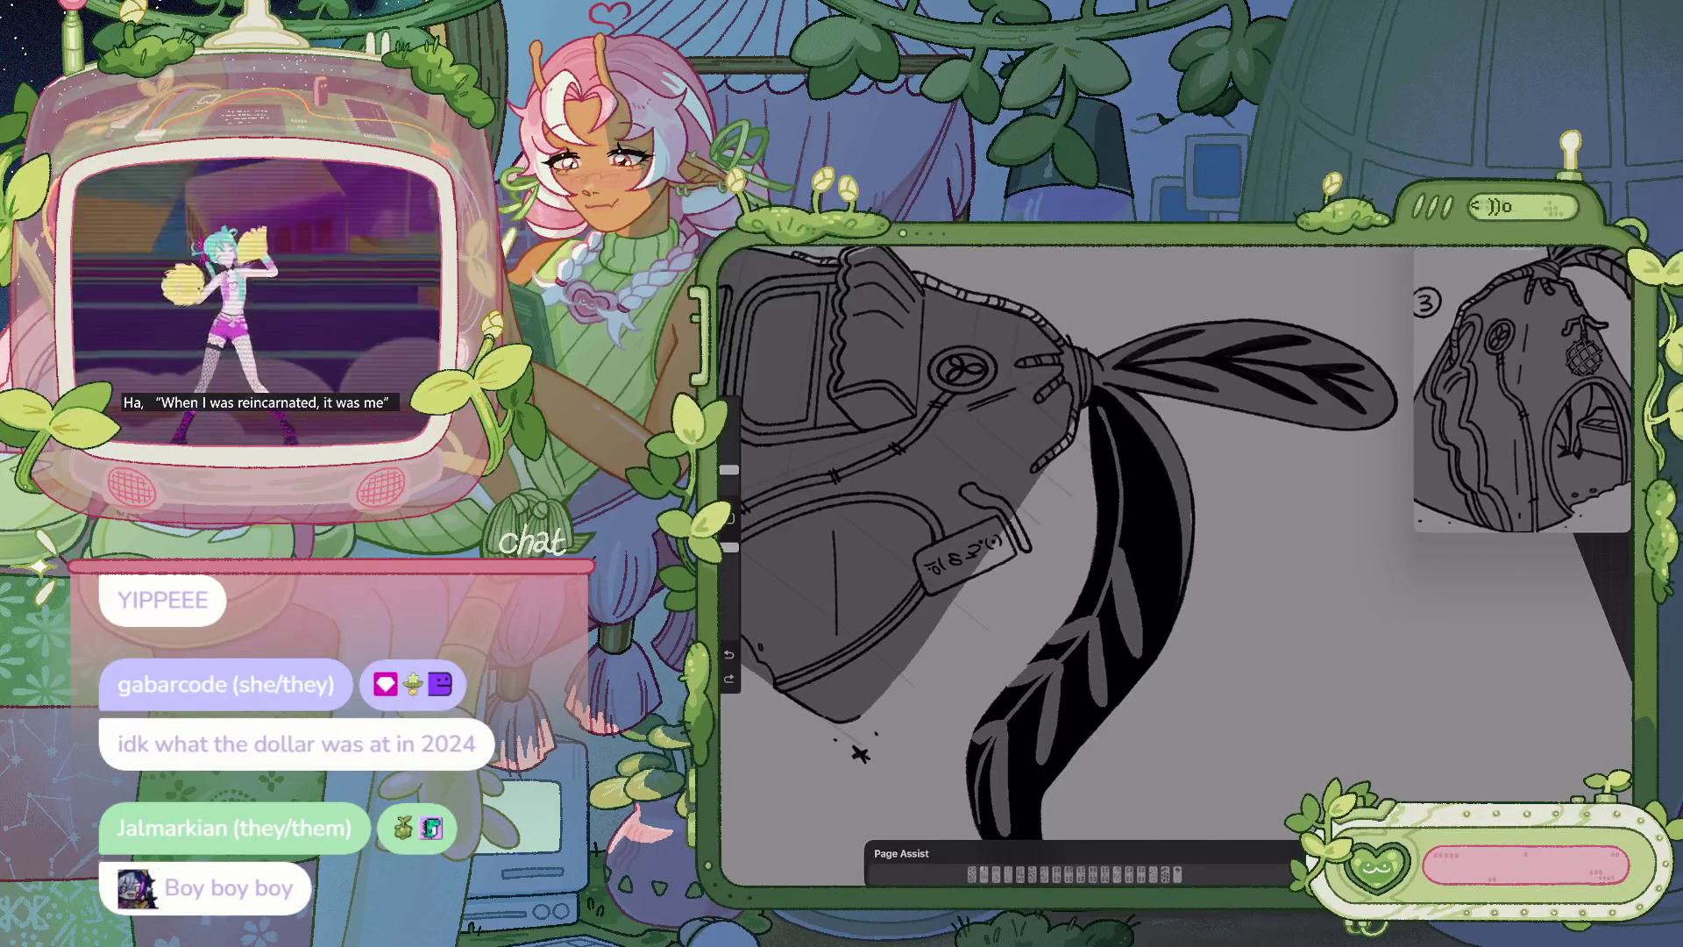
key(ctrl+z)
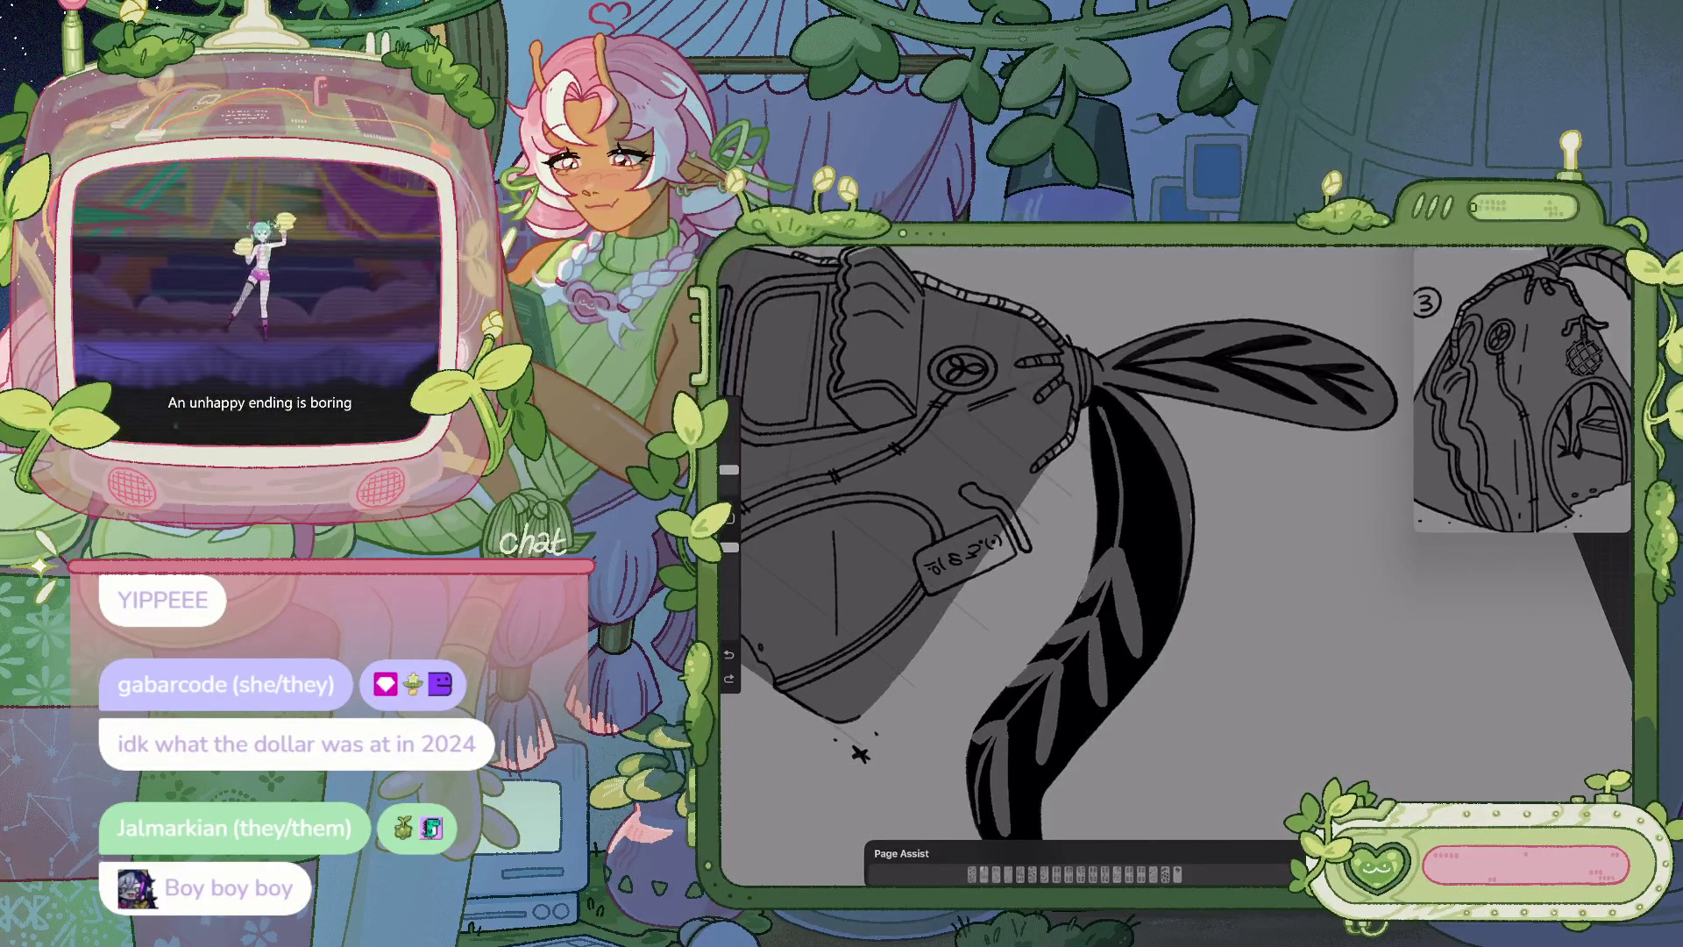
scroll(1052, 543, up, 2)
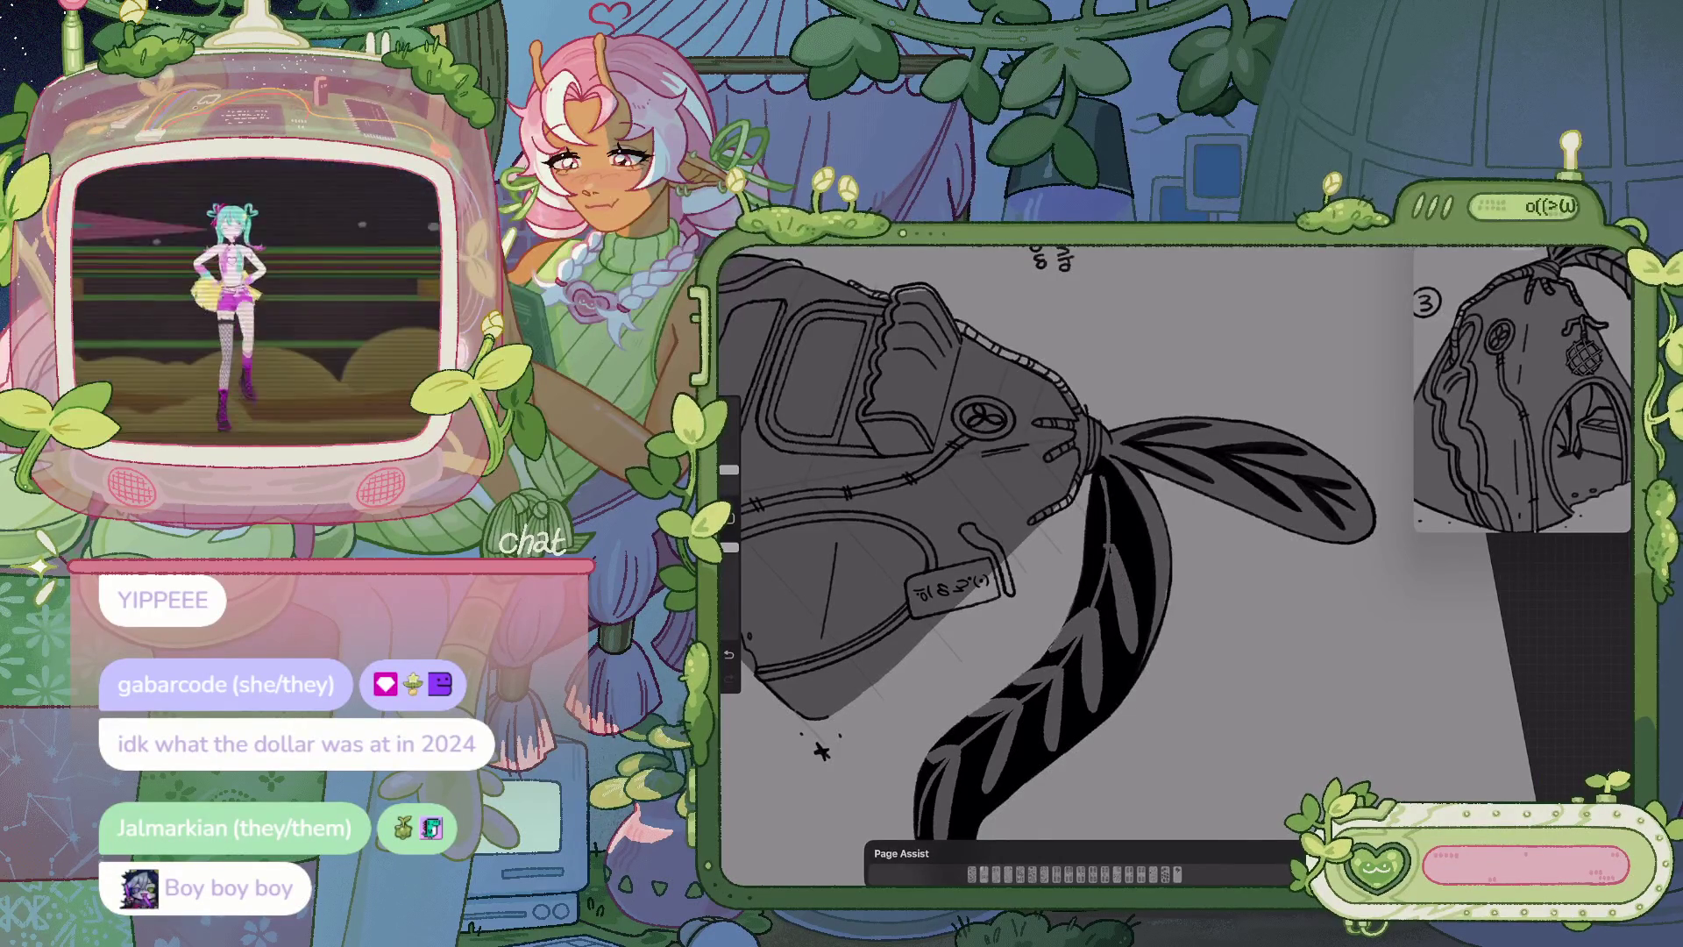
key(ctrl+z)
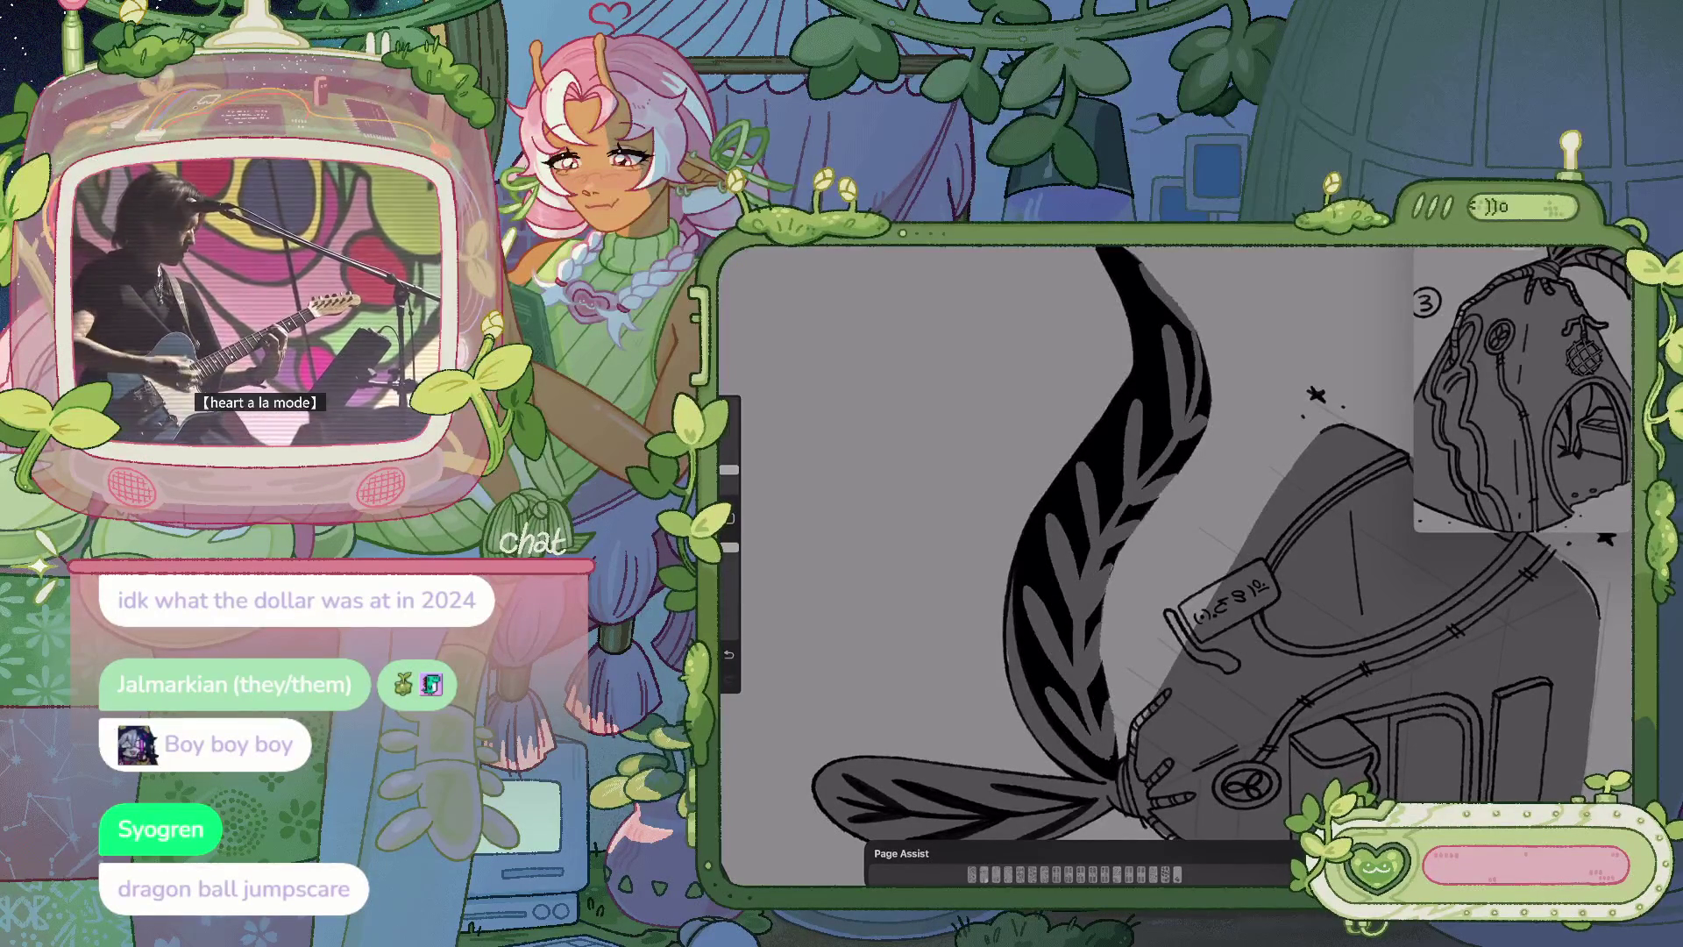
Undo the last stray strokes and reduce the brush size with the sidebar slider
key(ctrl+z)
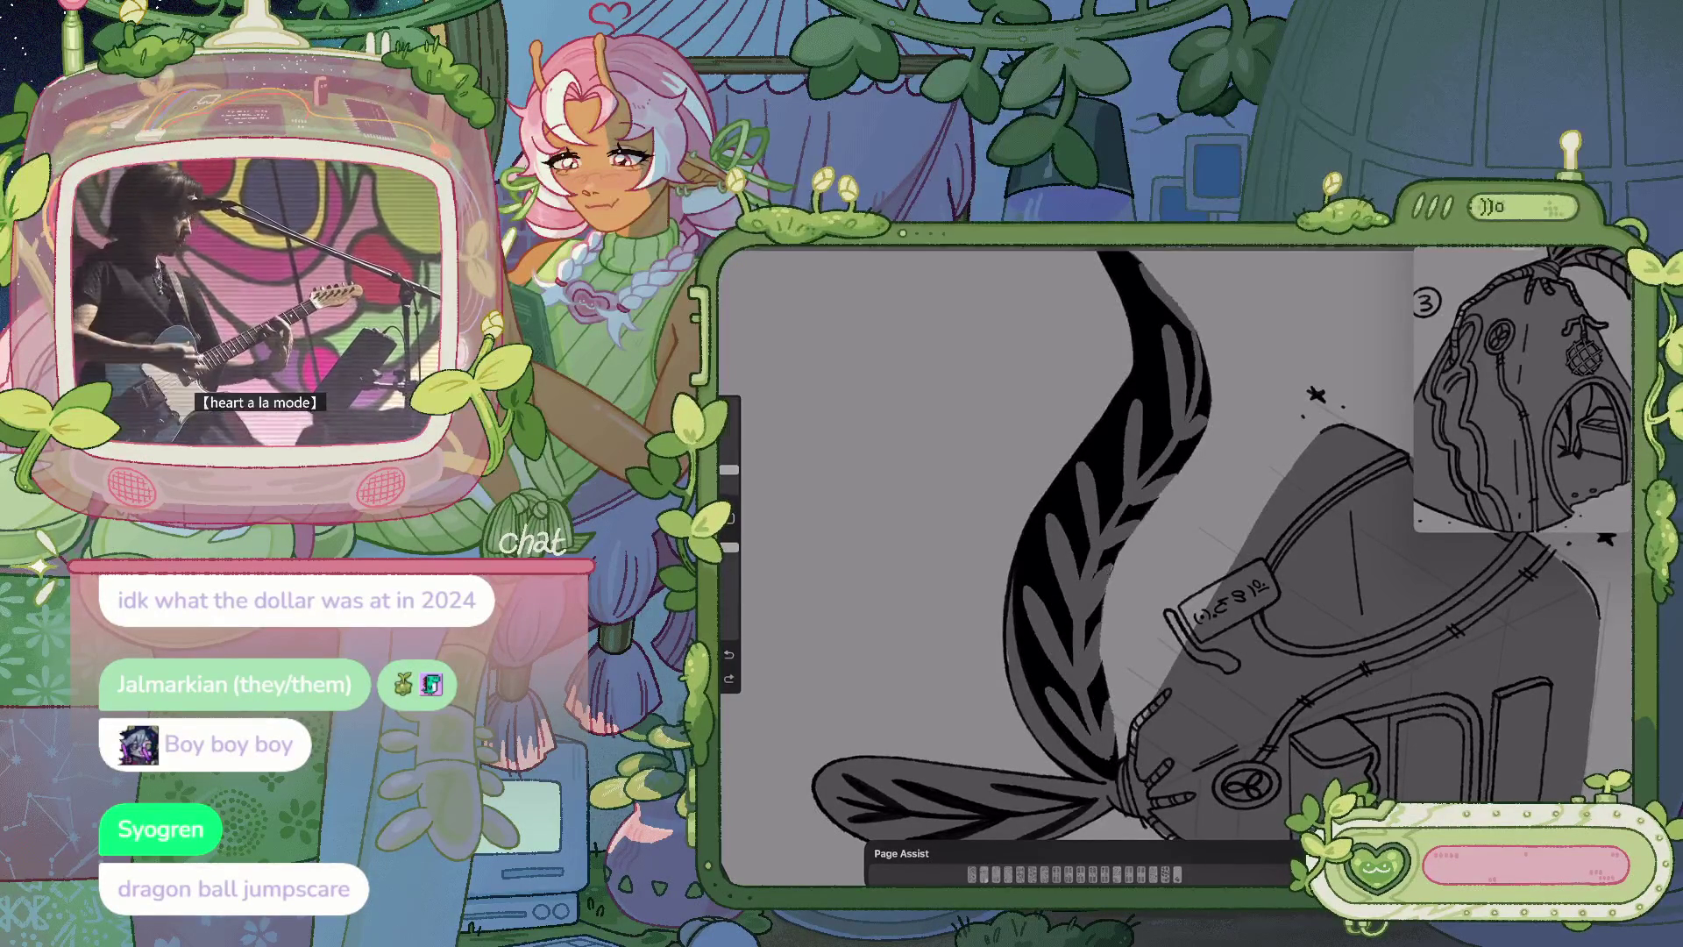
scroll(1175, 561, up, 3)
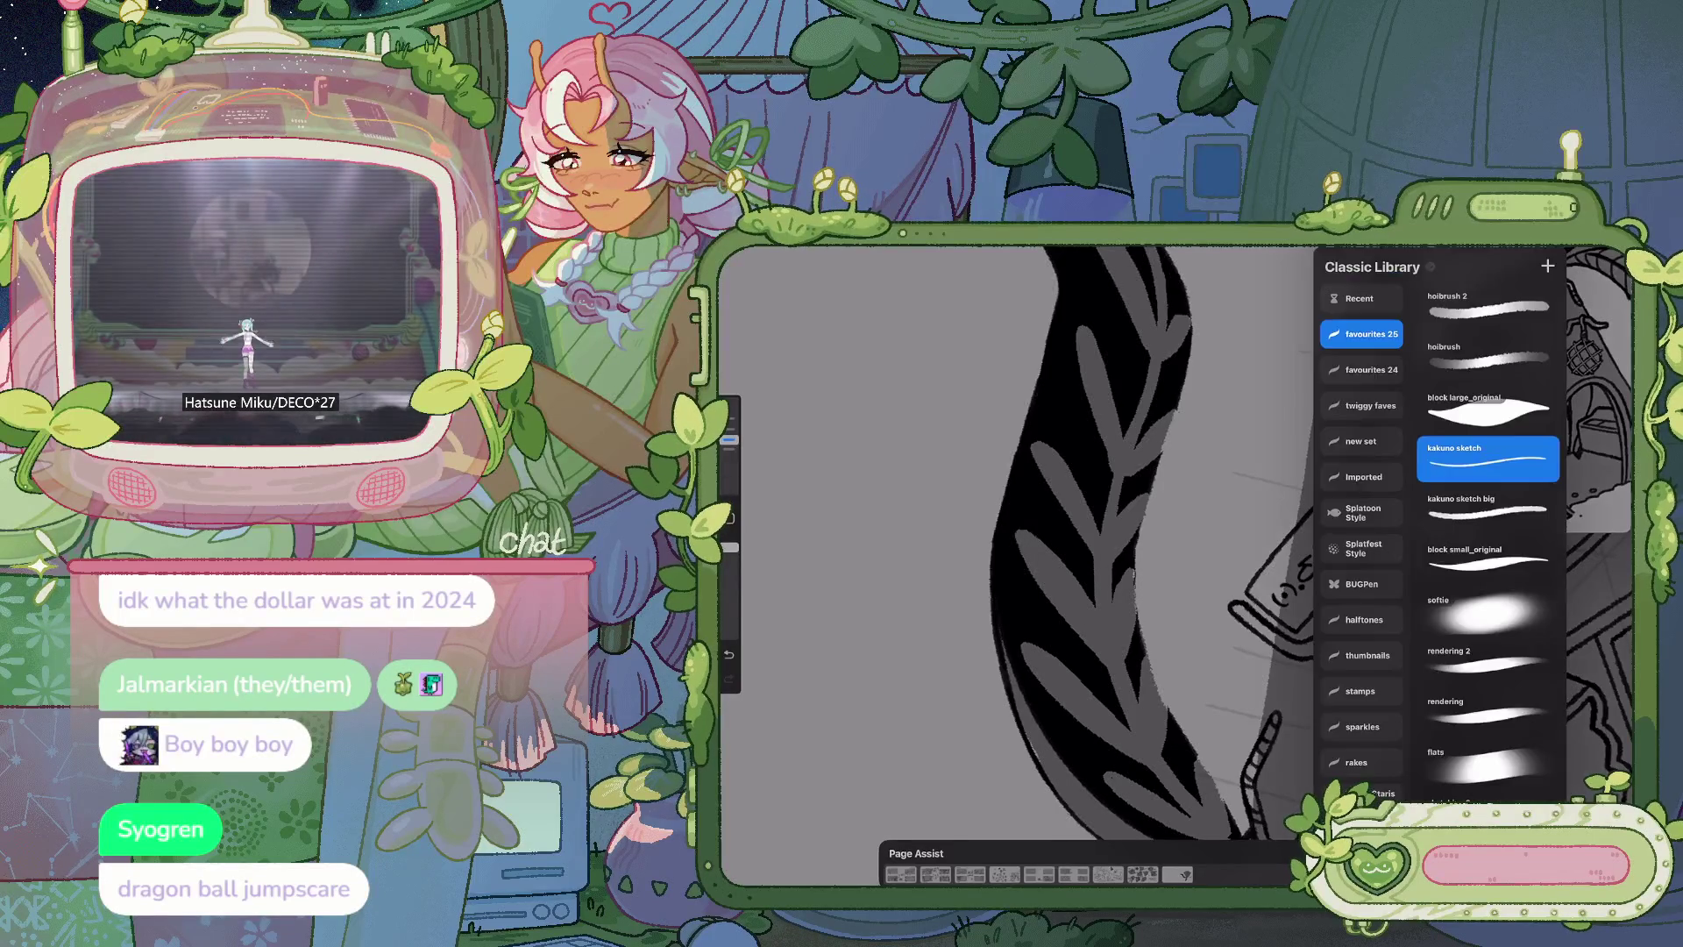
scroll(1175, 543, down, 3)
drag(728, 439, 729, 470)
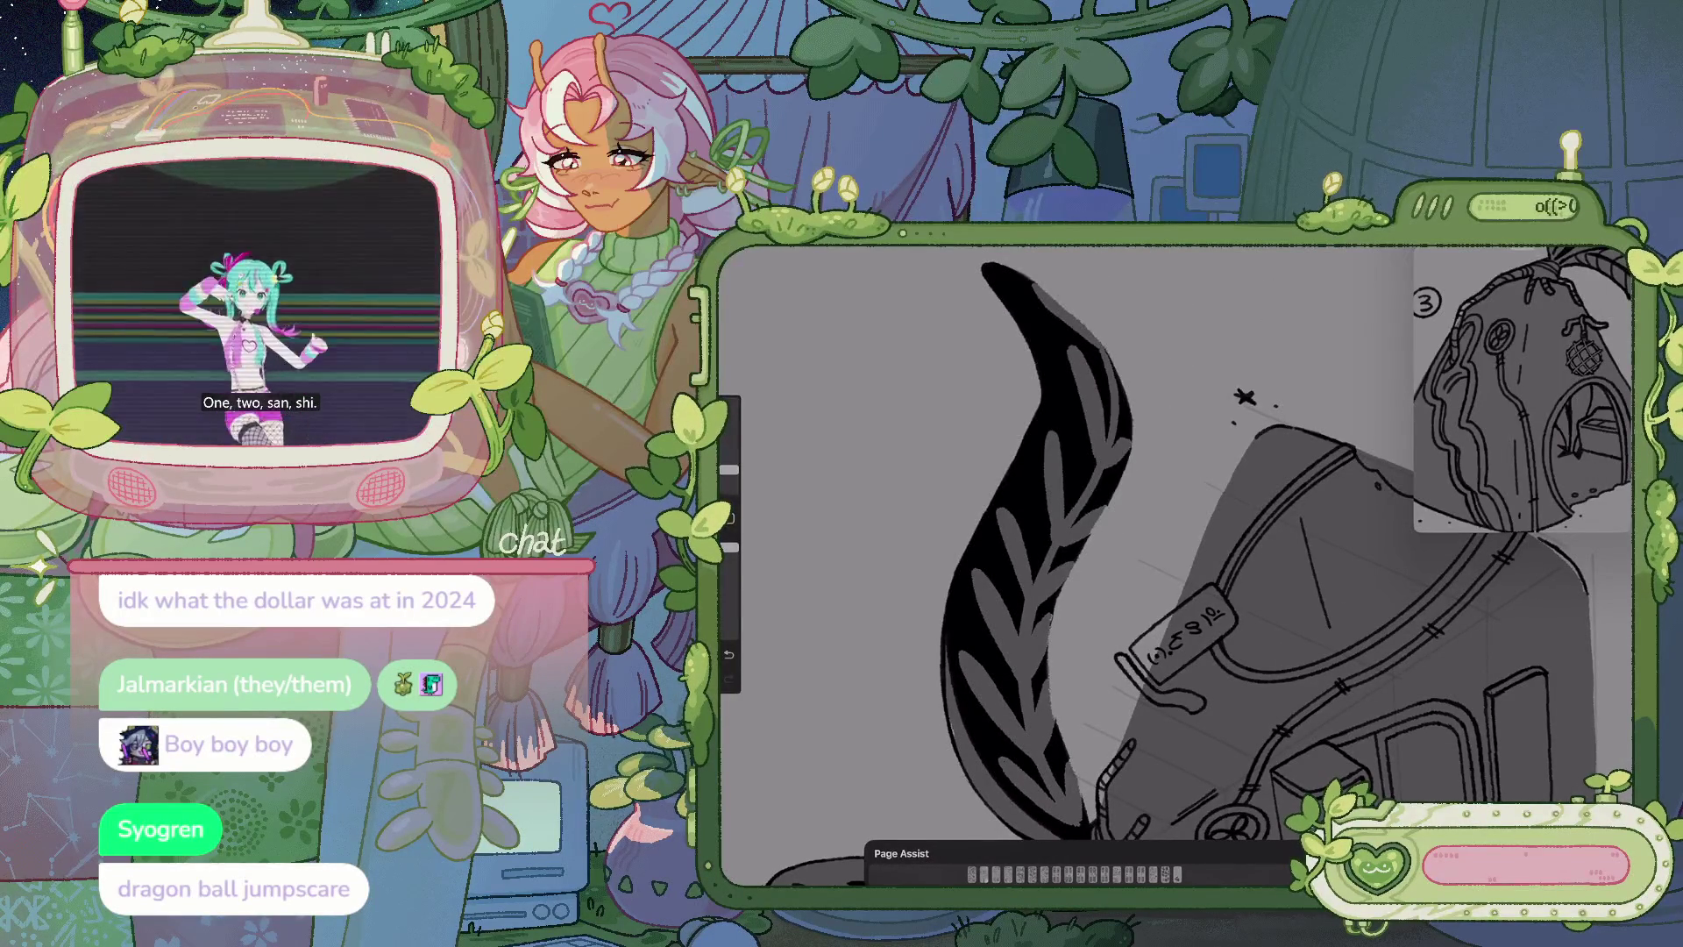
key(ctrl+z)
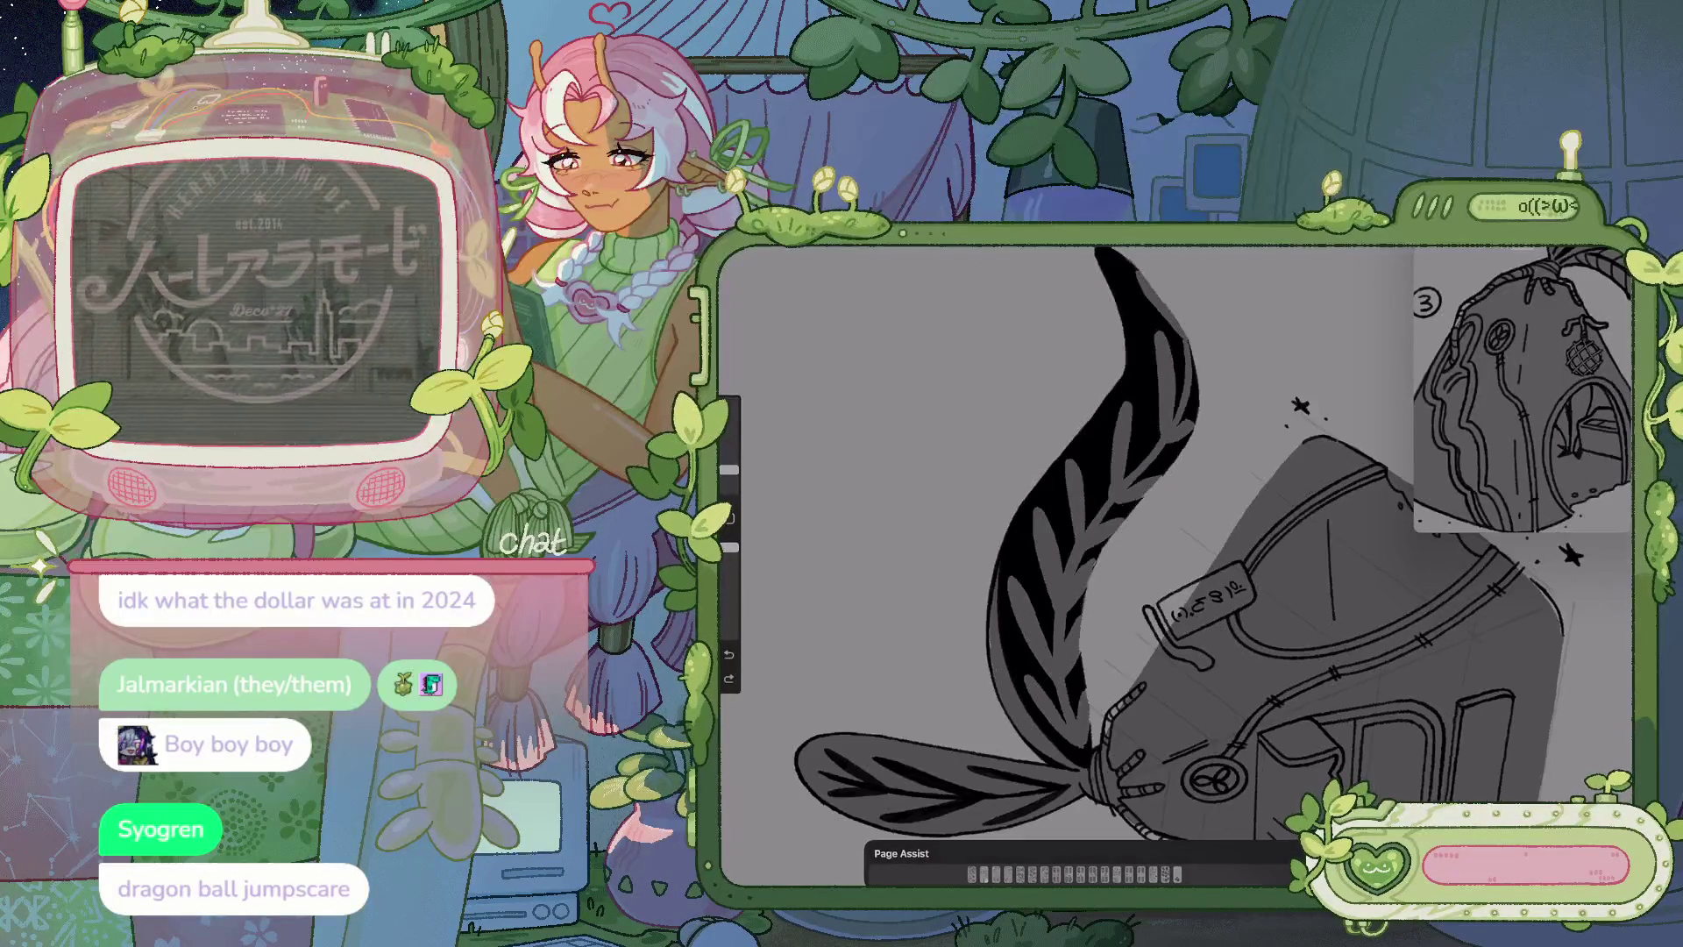
scroll(1180, 544, down, 2)
scroll(1158, 563, up, 3)
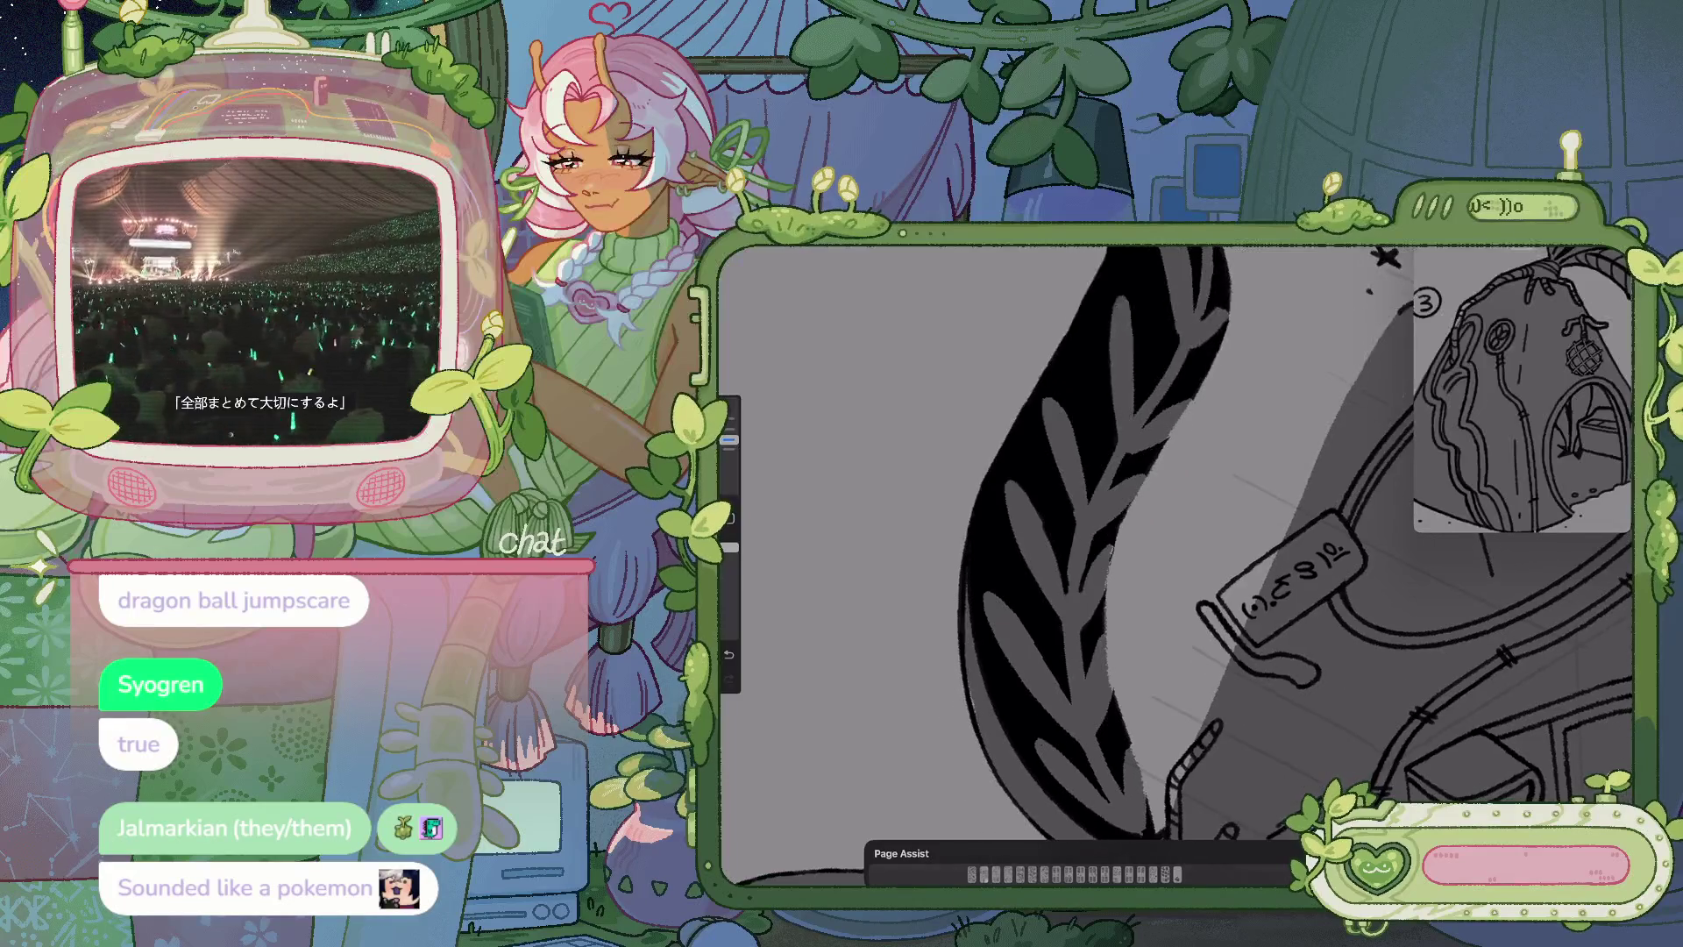
drag(1297, 693, 1289, 570)
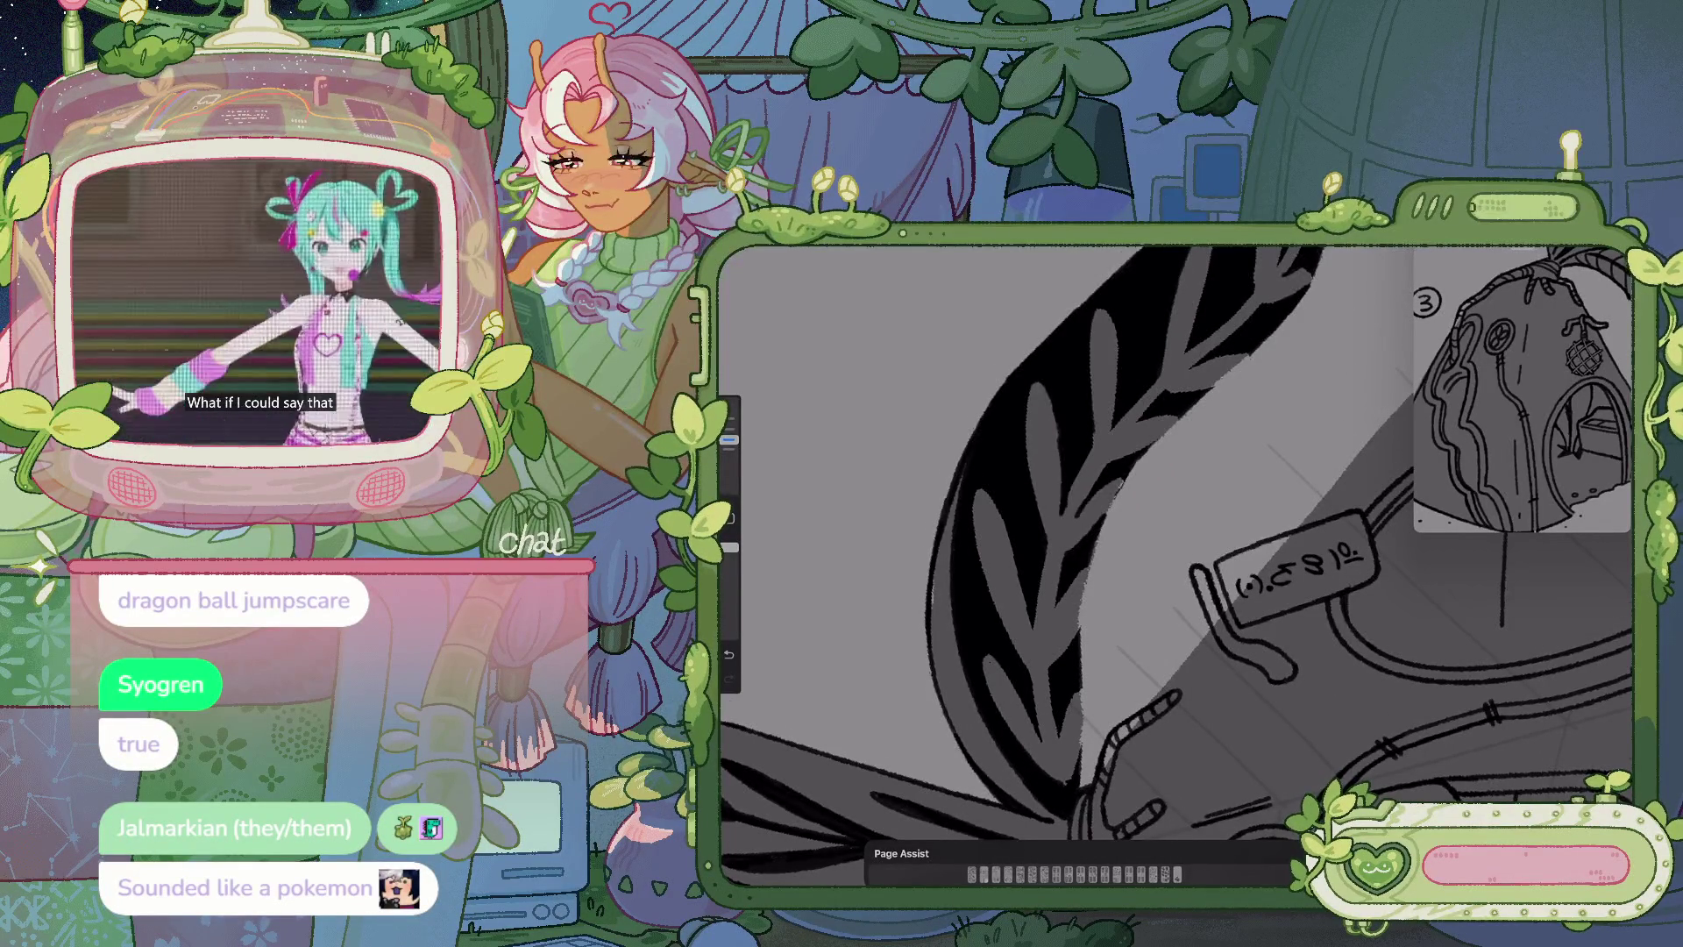
drag(1298, 614, 1299, 557)
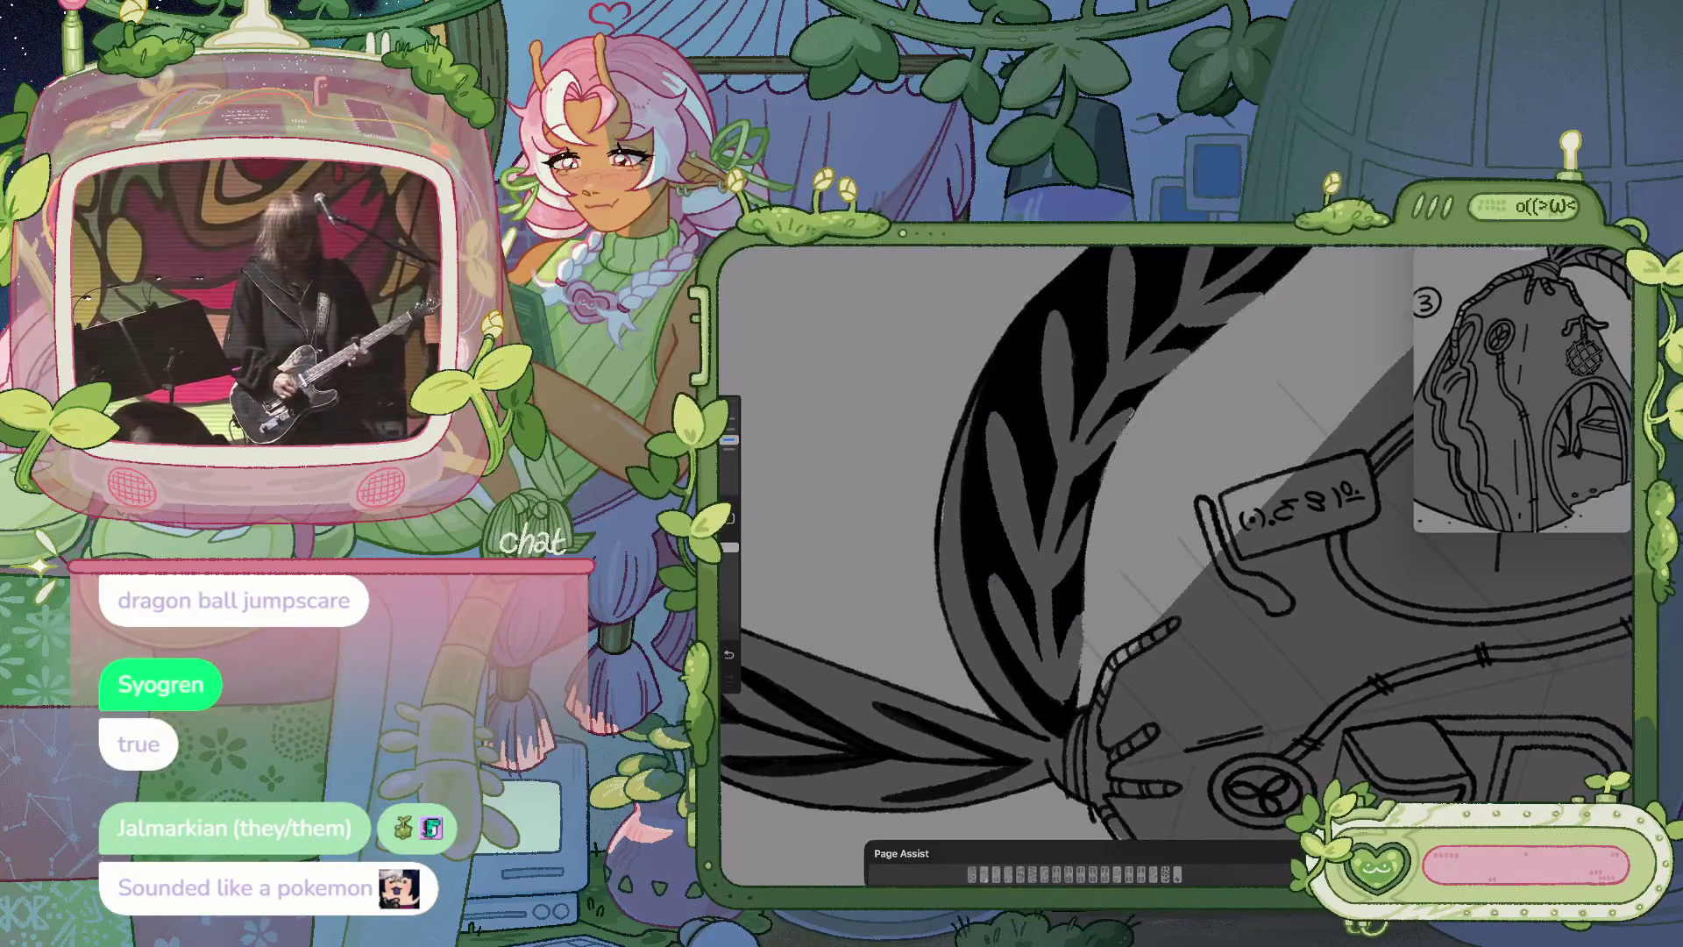
drag(1175, 543, 1188, 469)
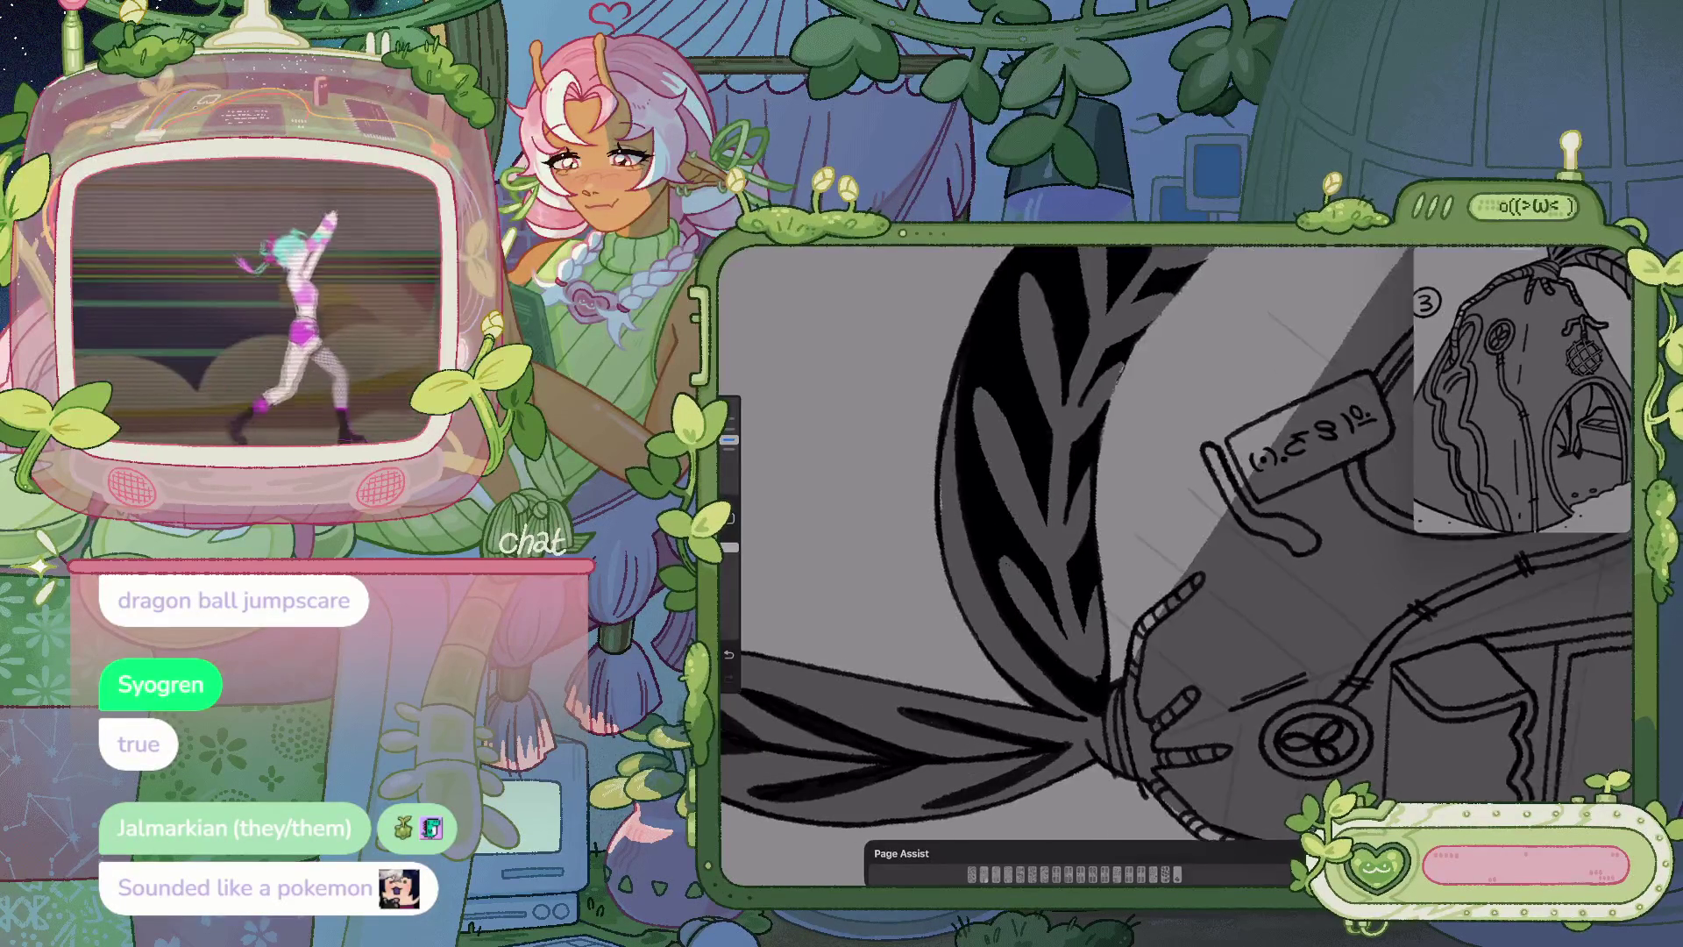
drag(1315, 447, 1385, 548)
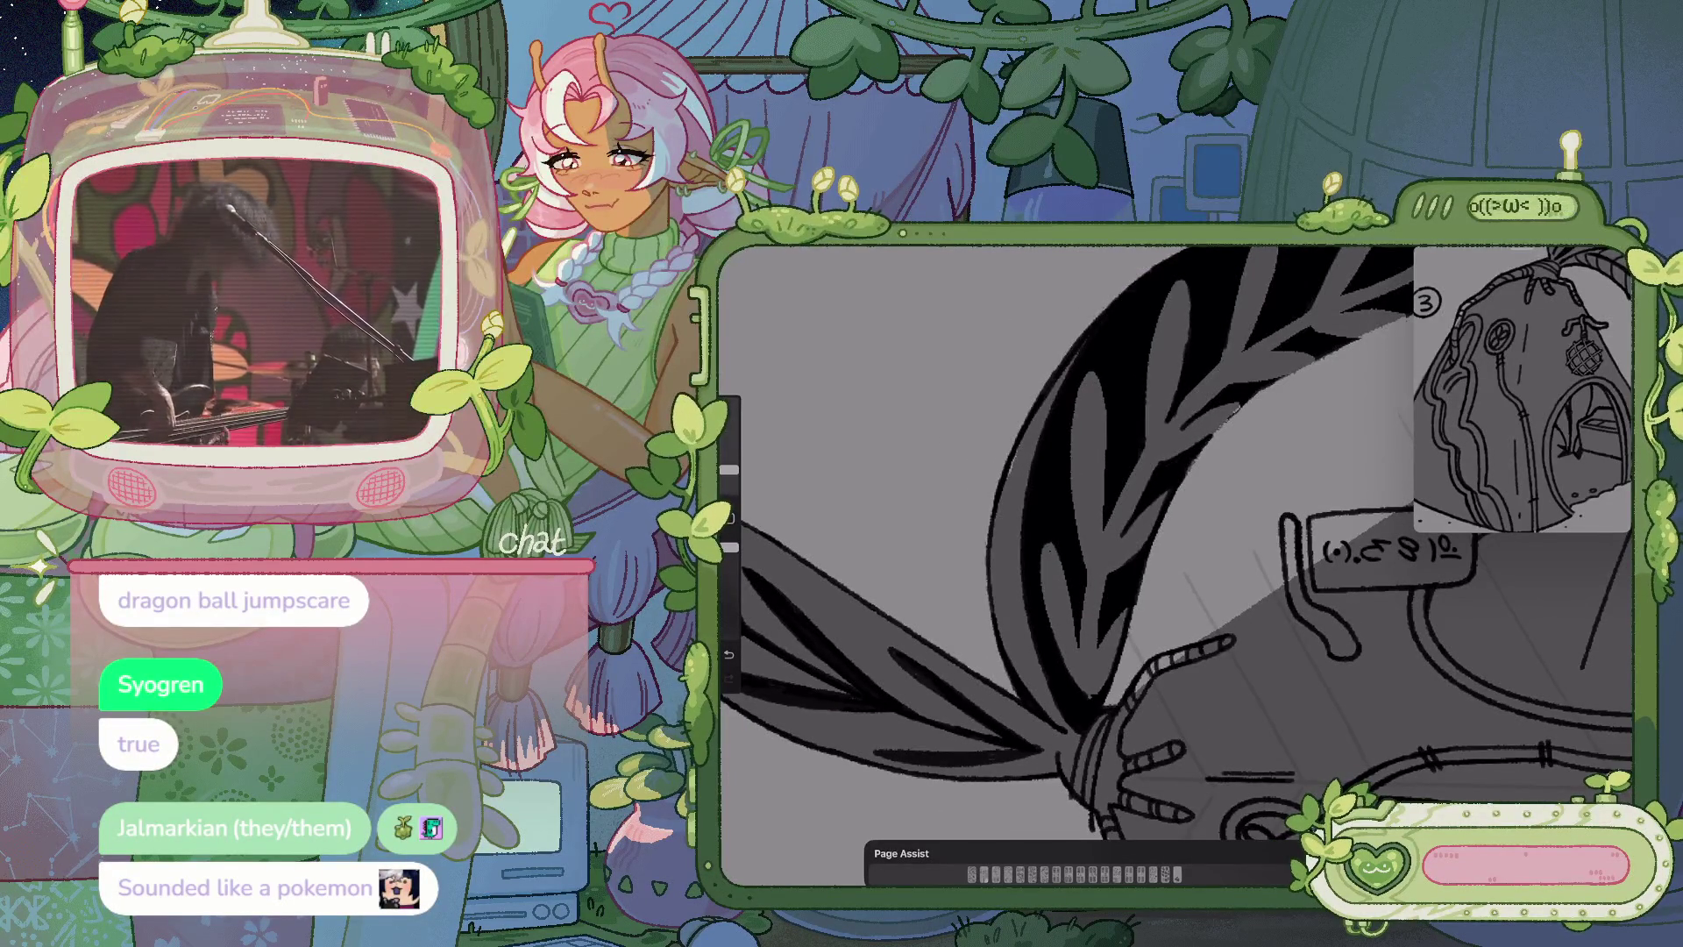
drag(1227, 614, 1218, 587)
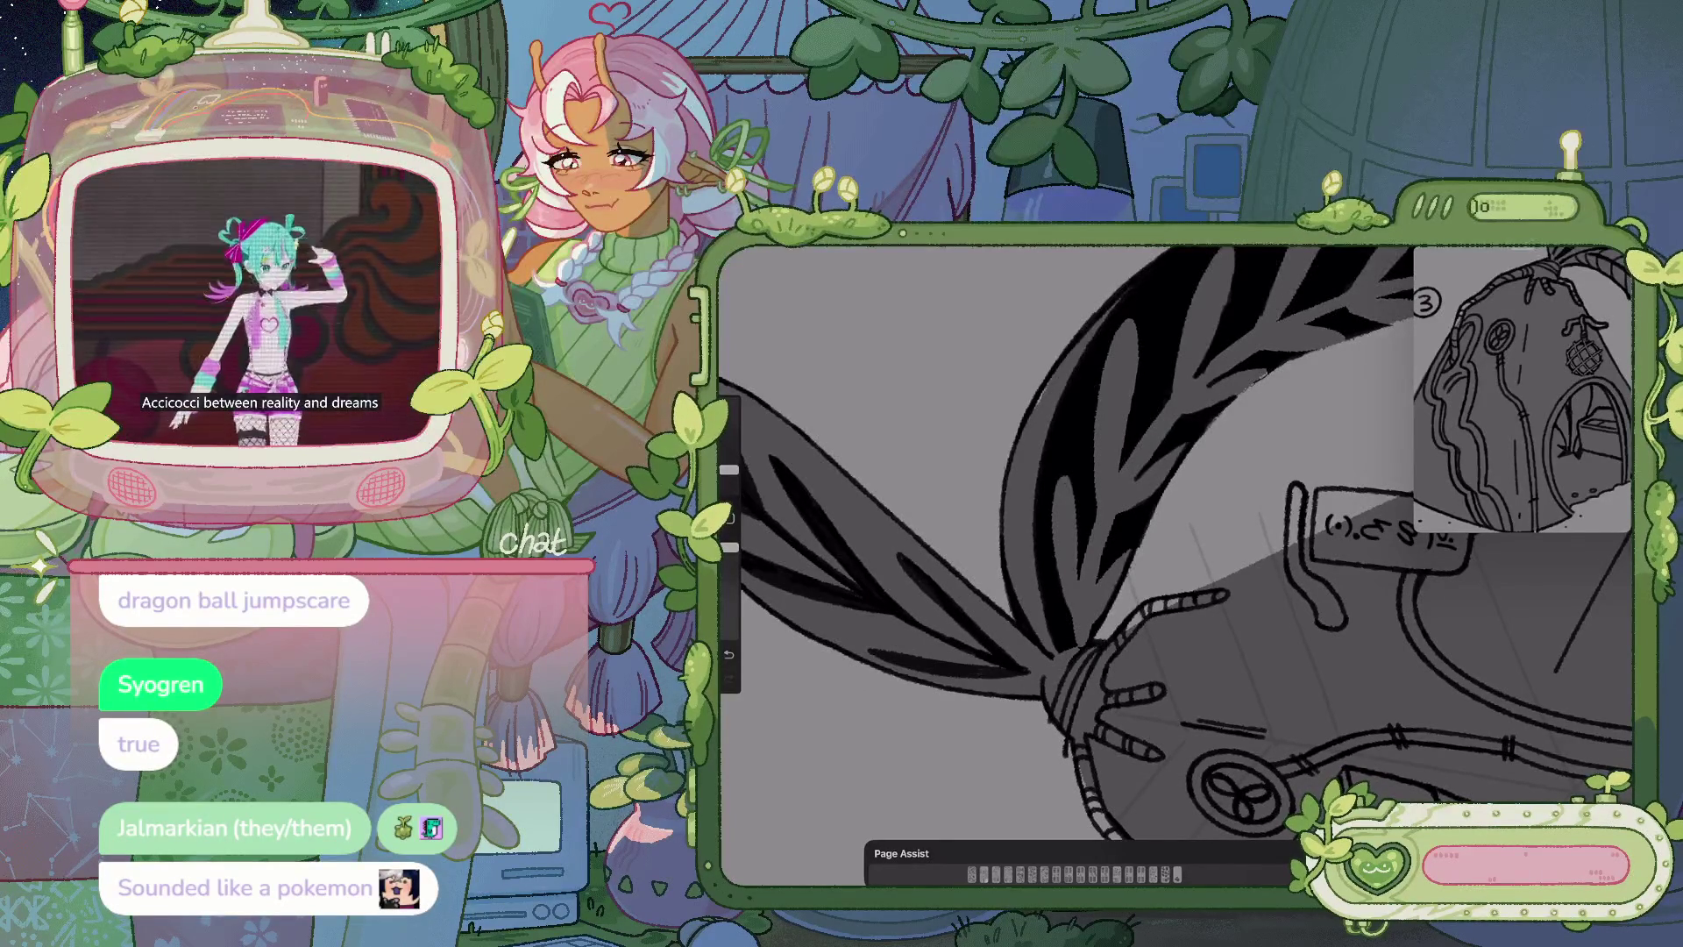
scroll(1175, 544, up, 3)
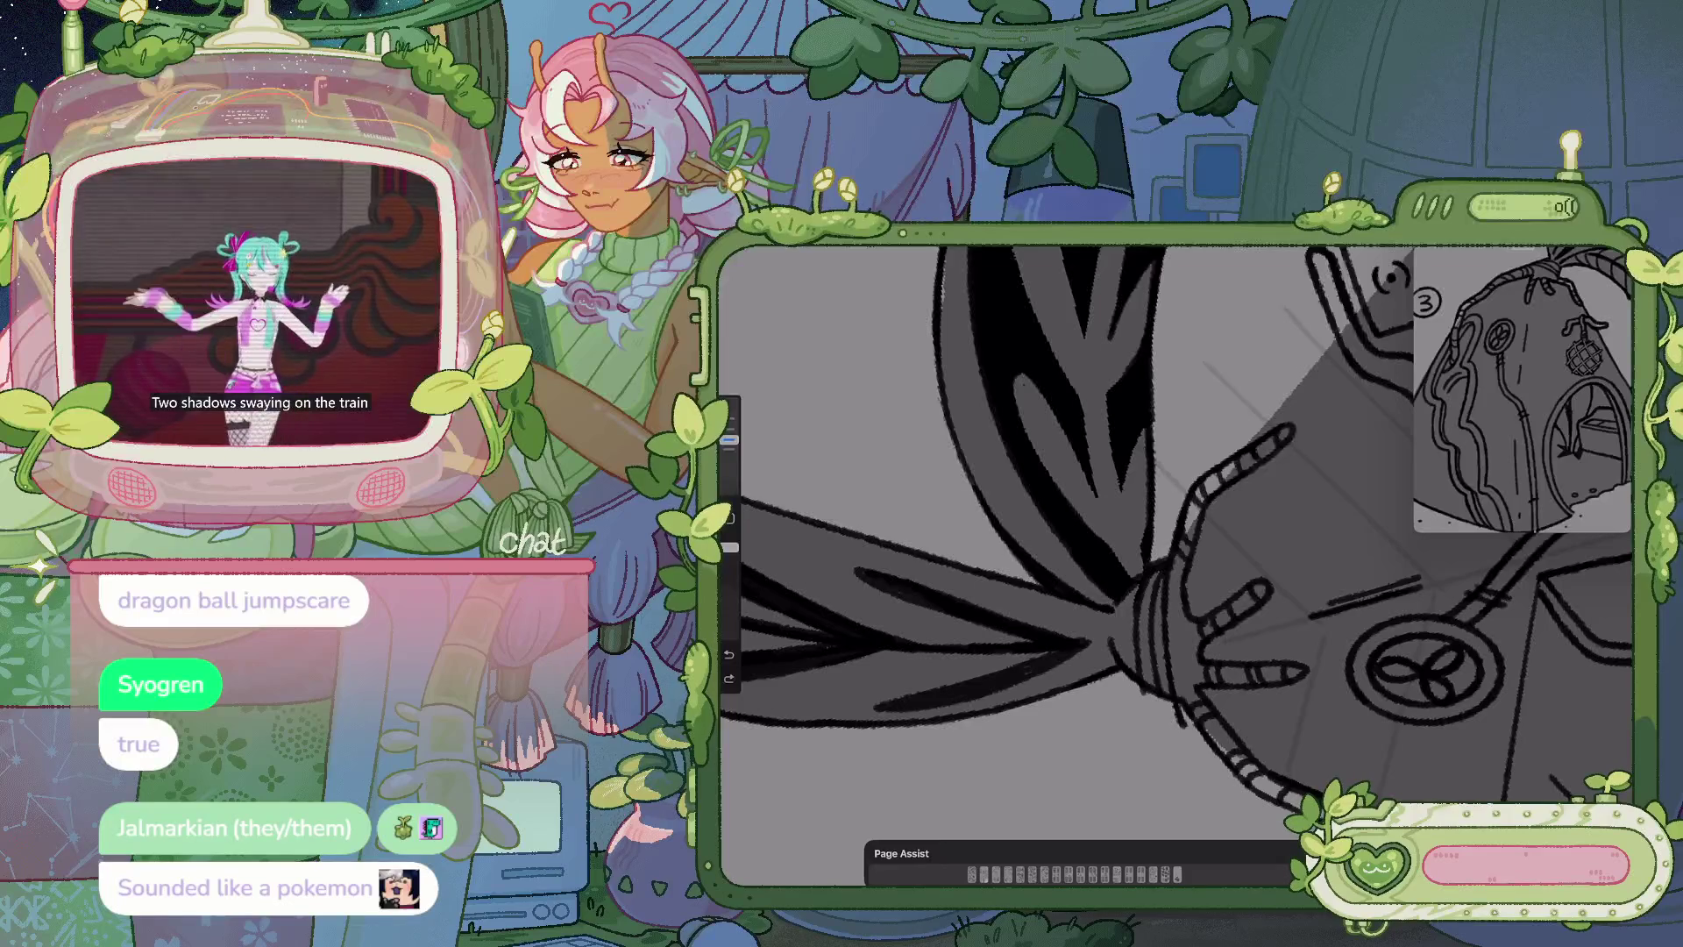
scroll(1175, 544, down, 3)
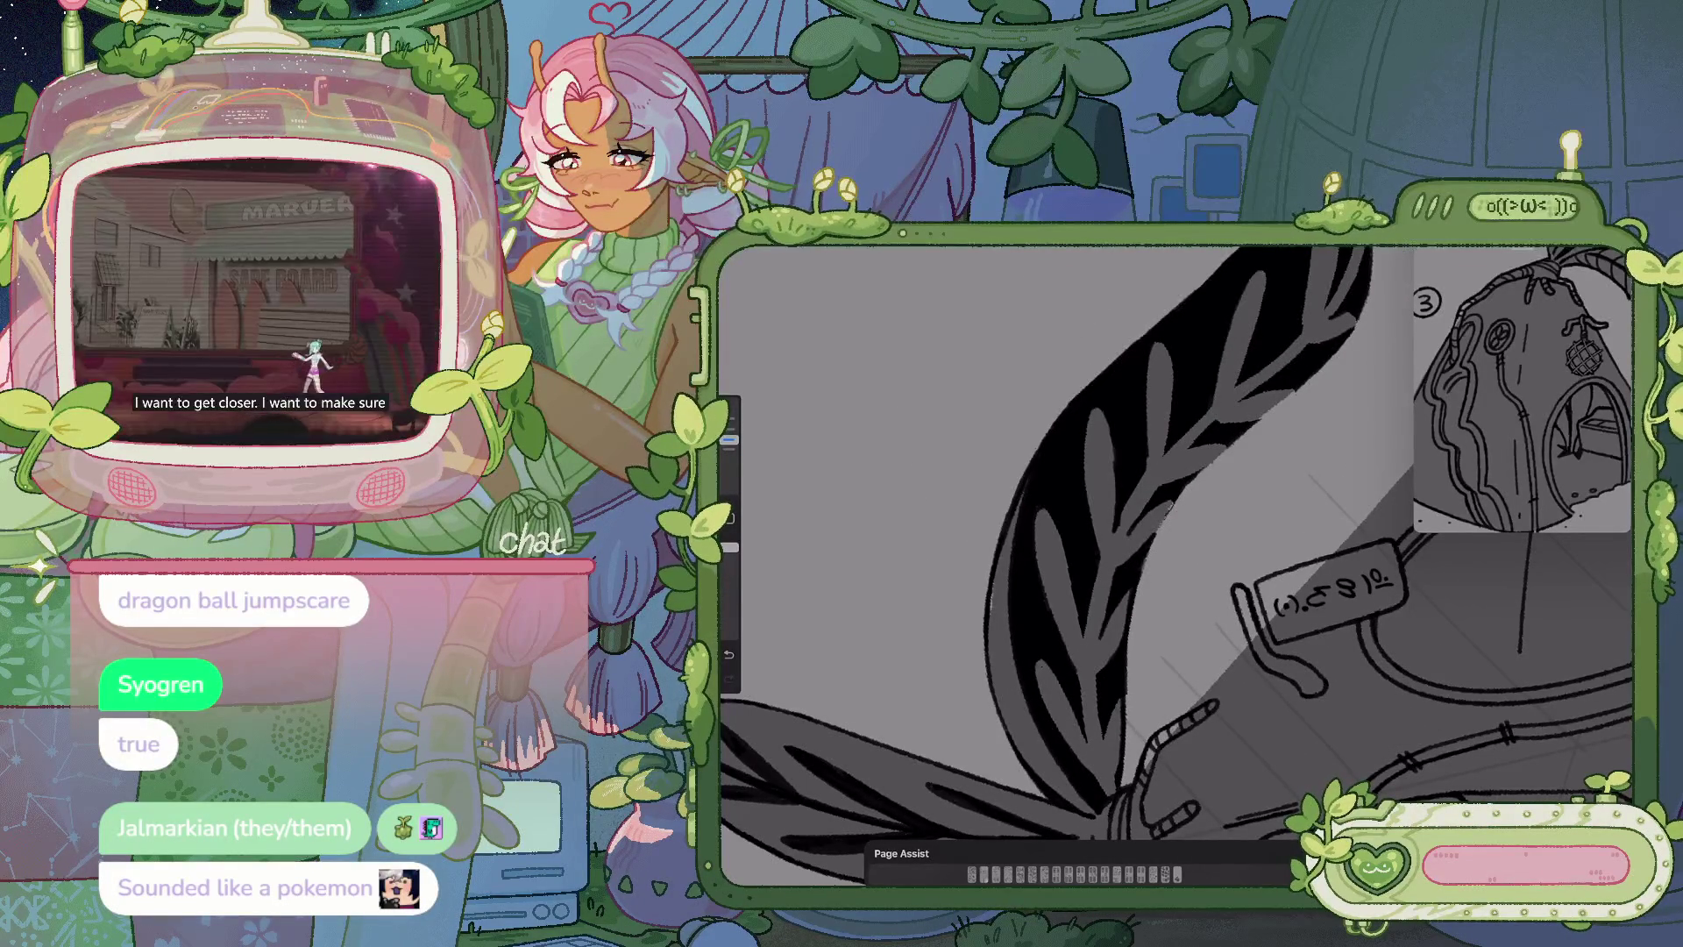
scroll(1175, 561, up, 2)
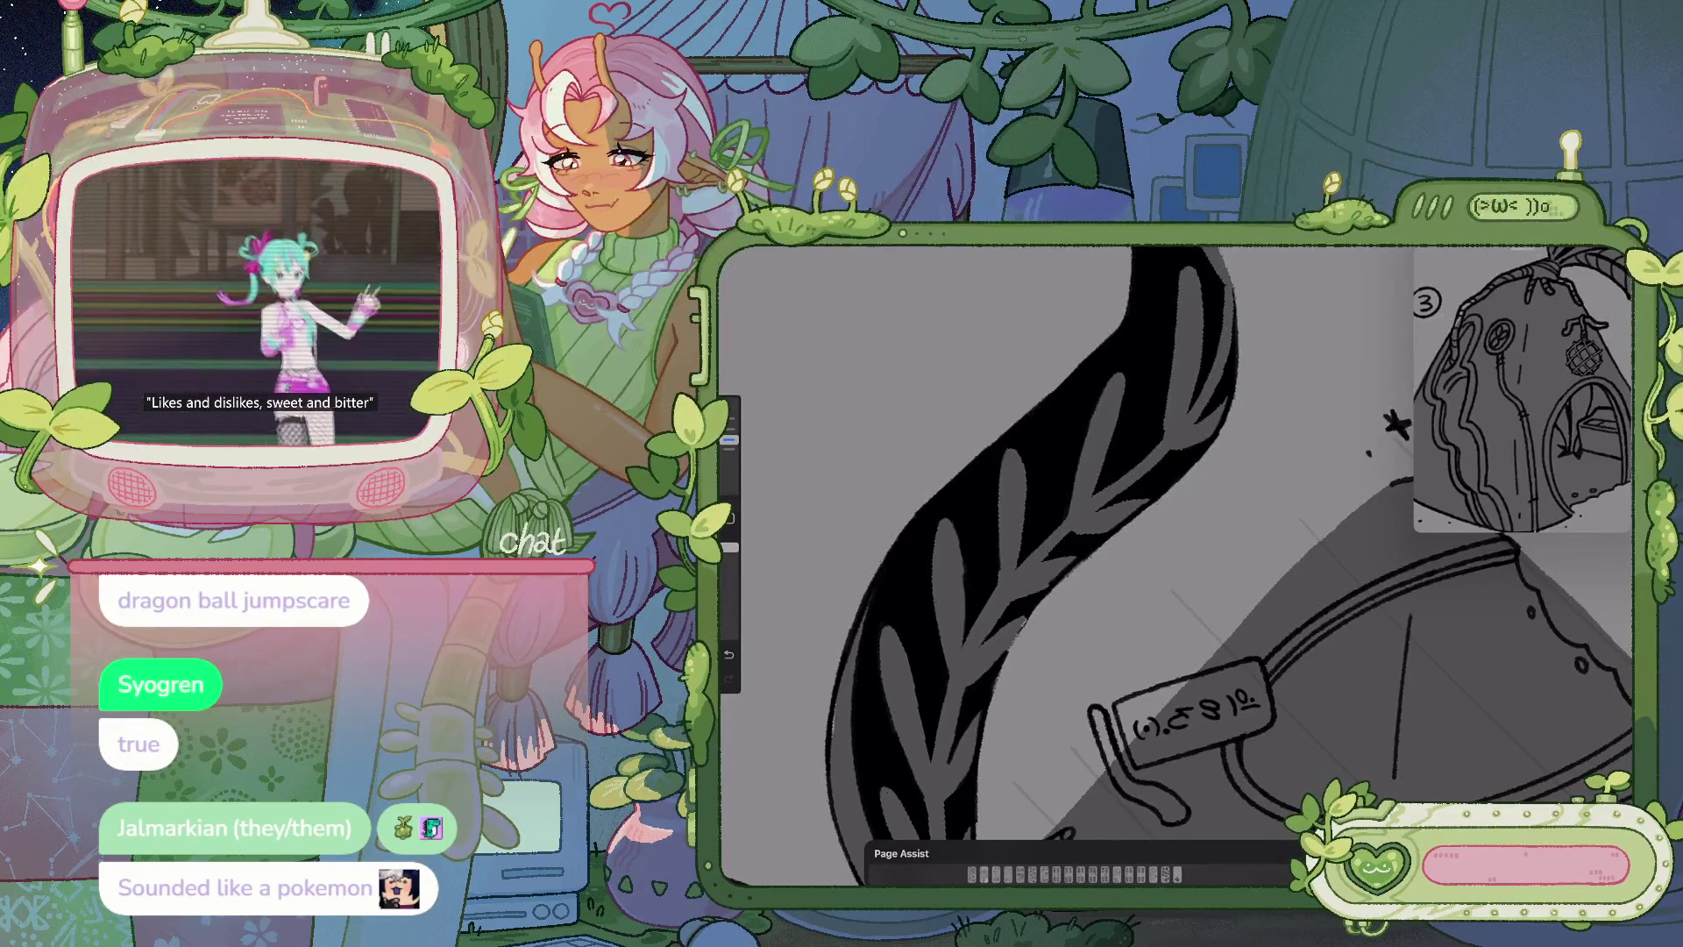
scroll(1032, 565, down, 2)
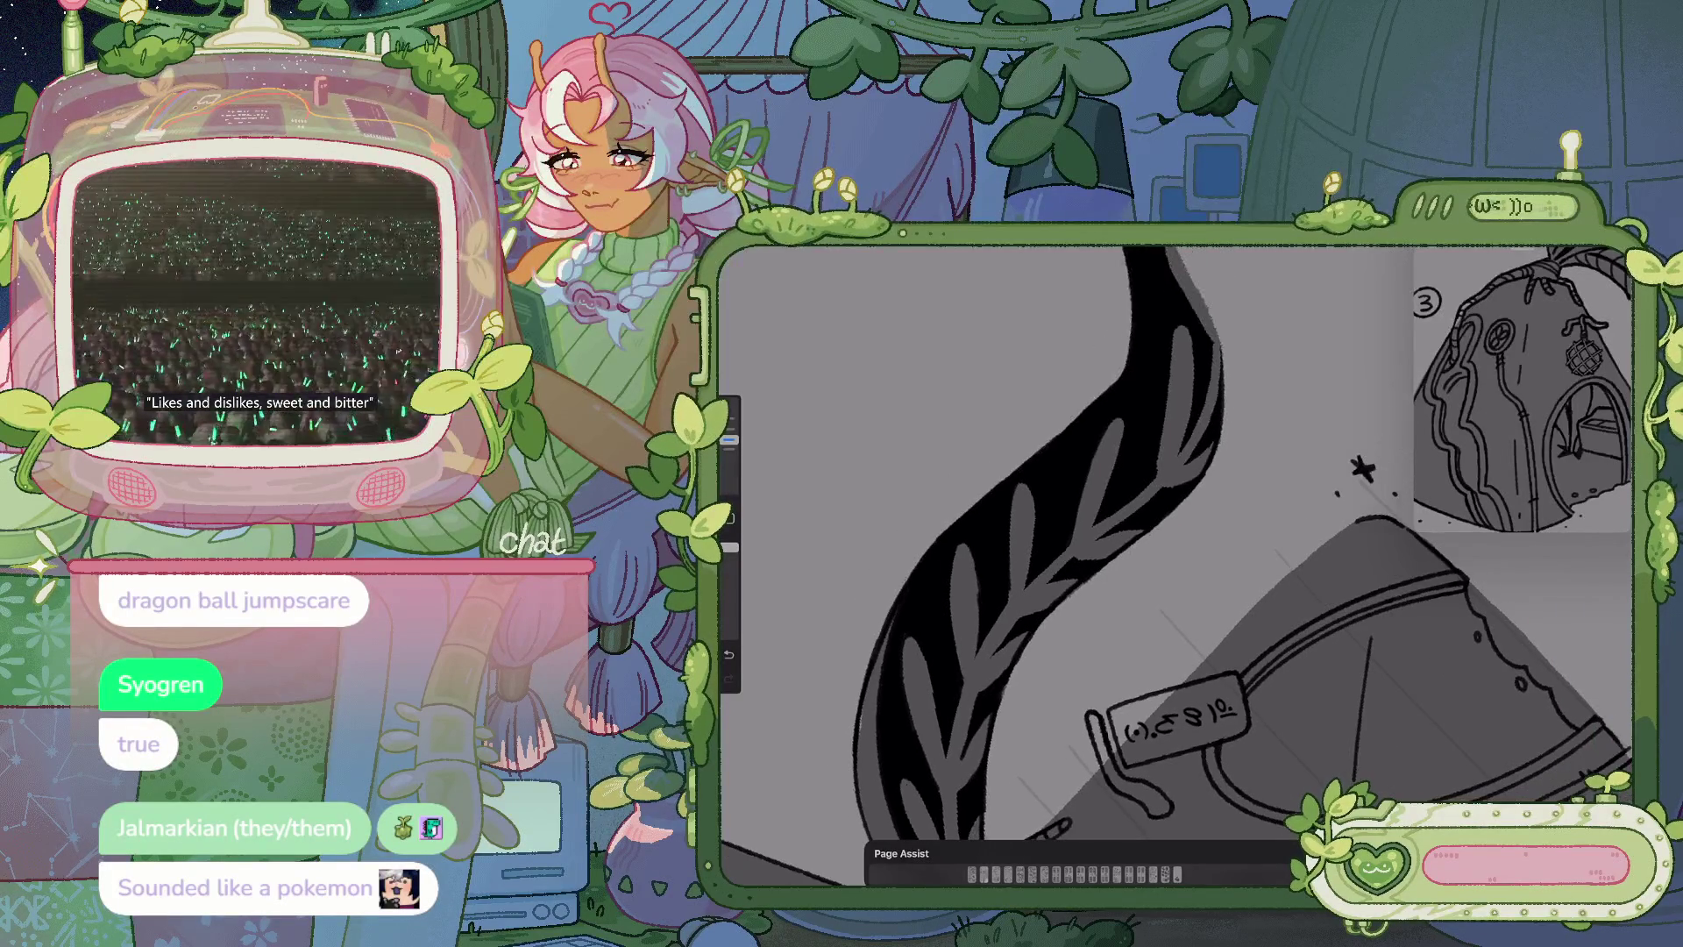
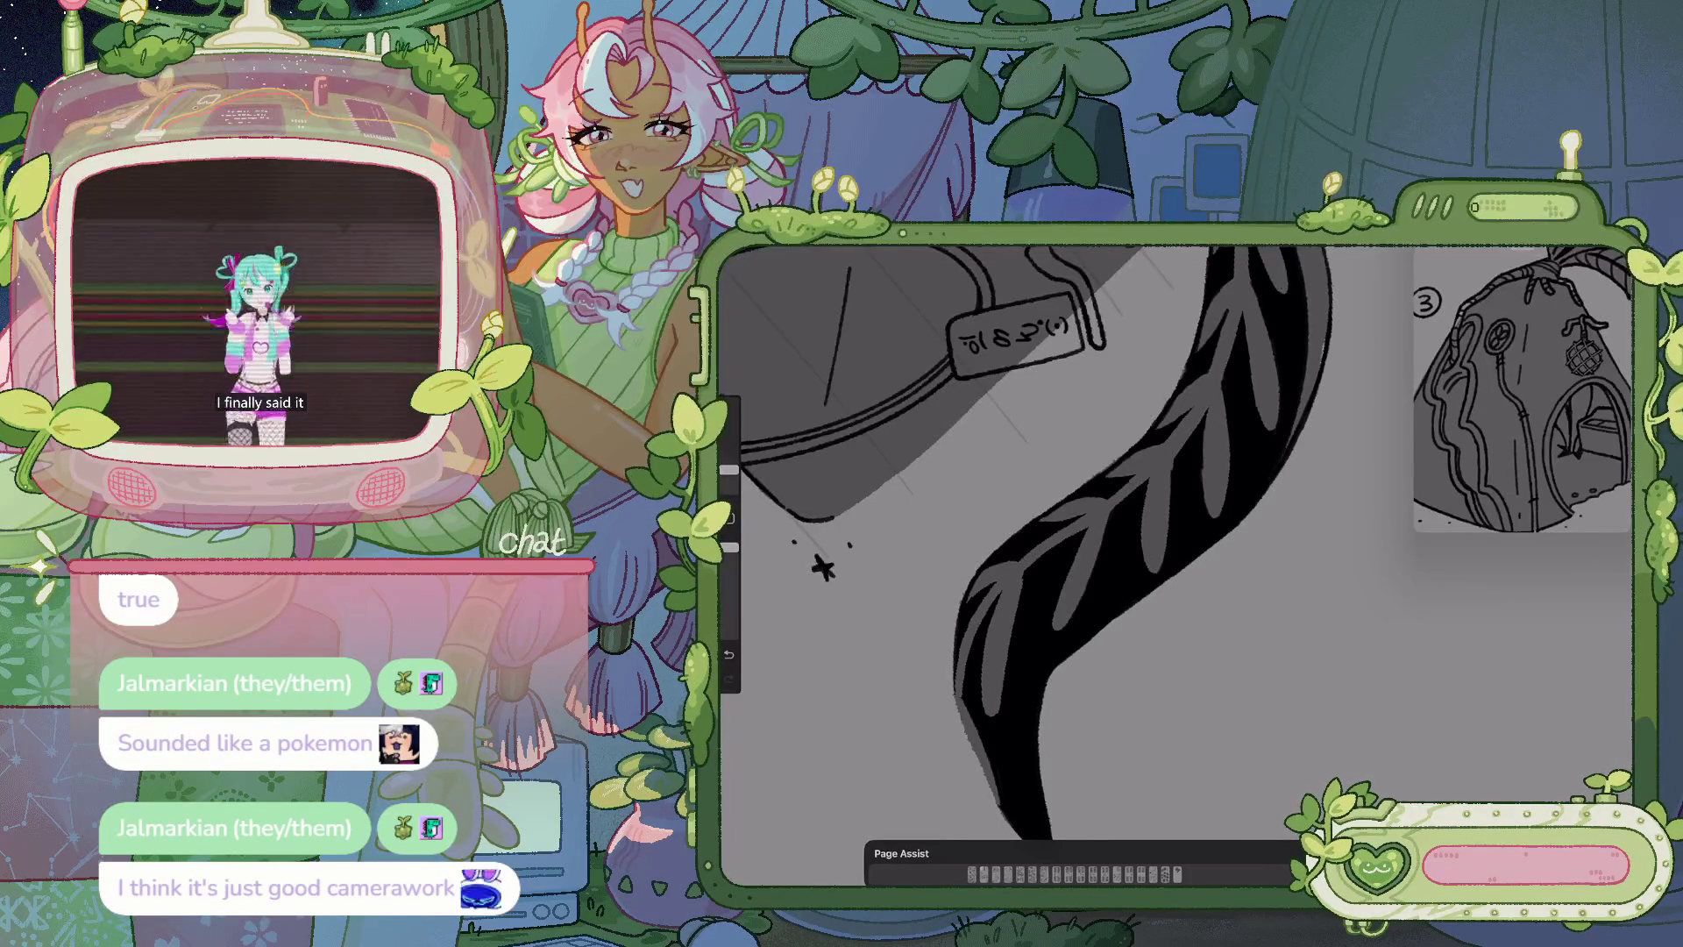
Switch to the block large 2 brush and make it slightly bigger
click(1506, 250)
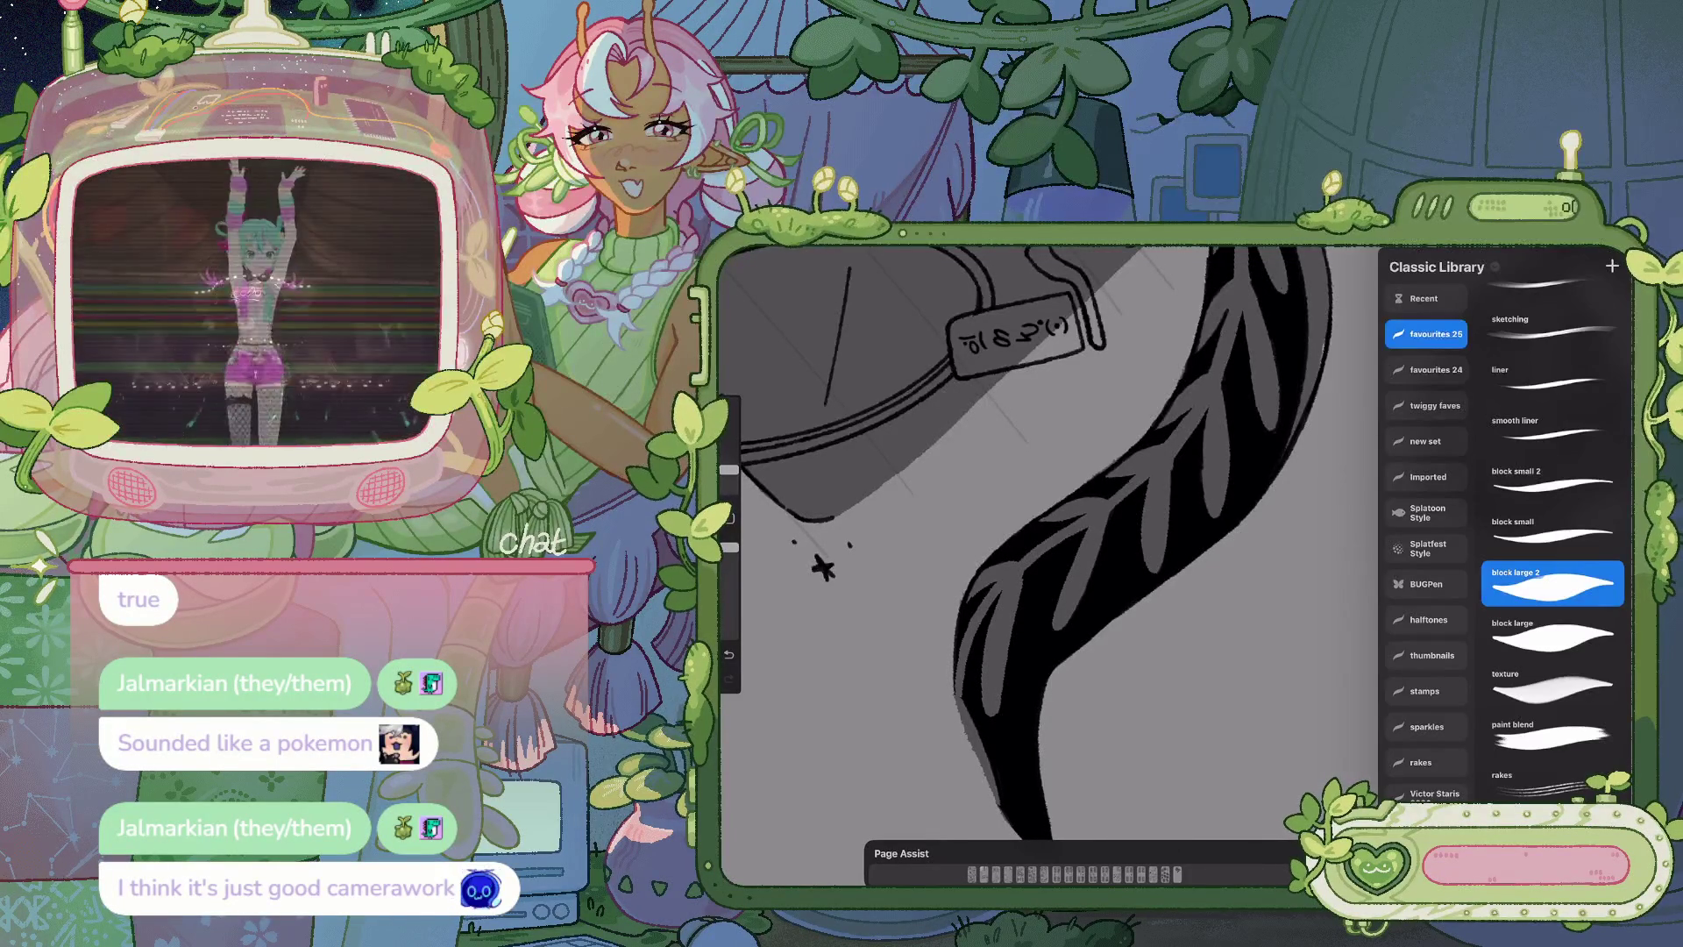
click(1505, 249)
click(1506, 250)
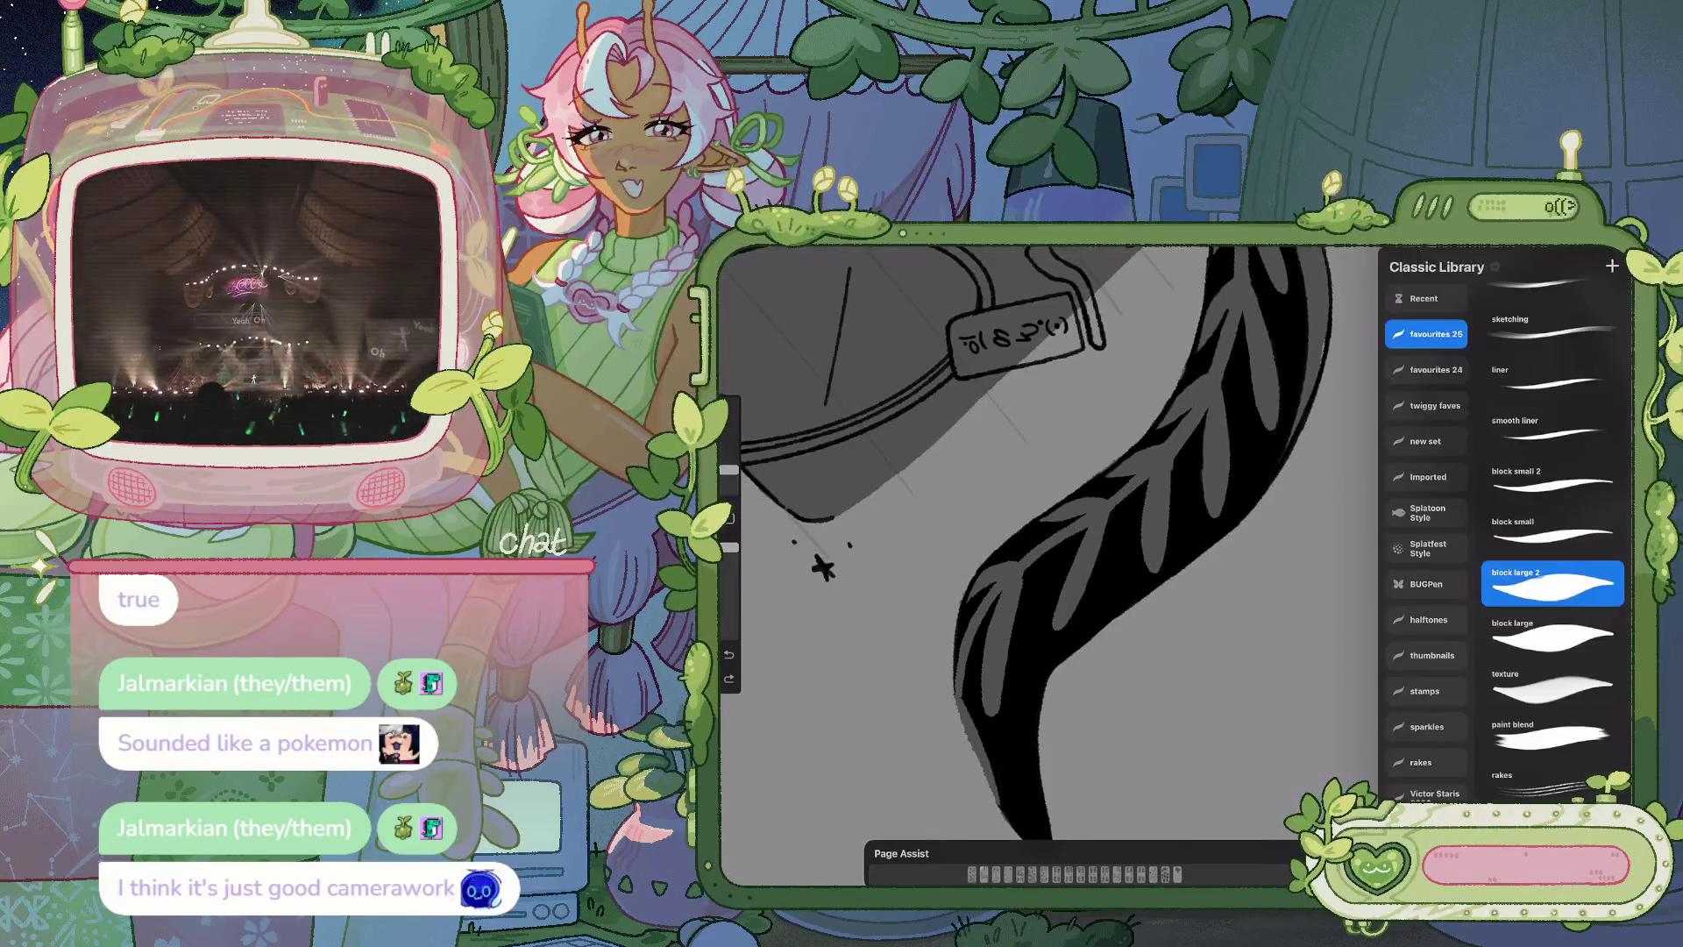
drag(728, 469, 728, 449)
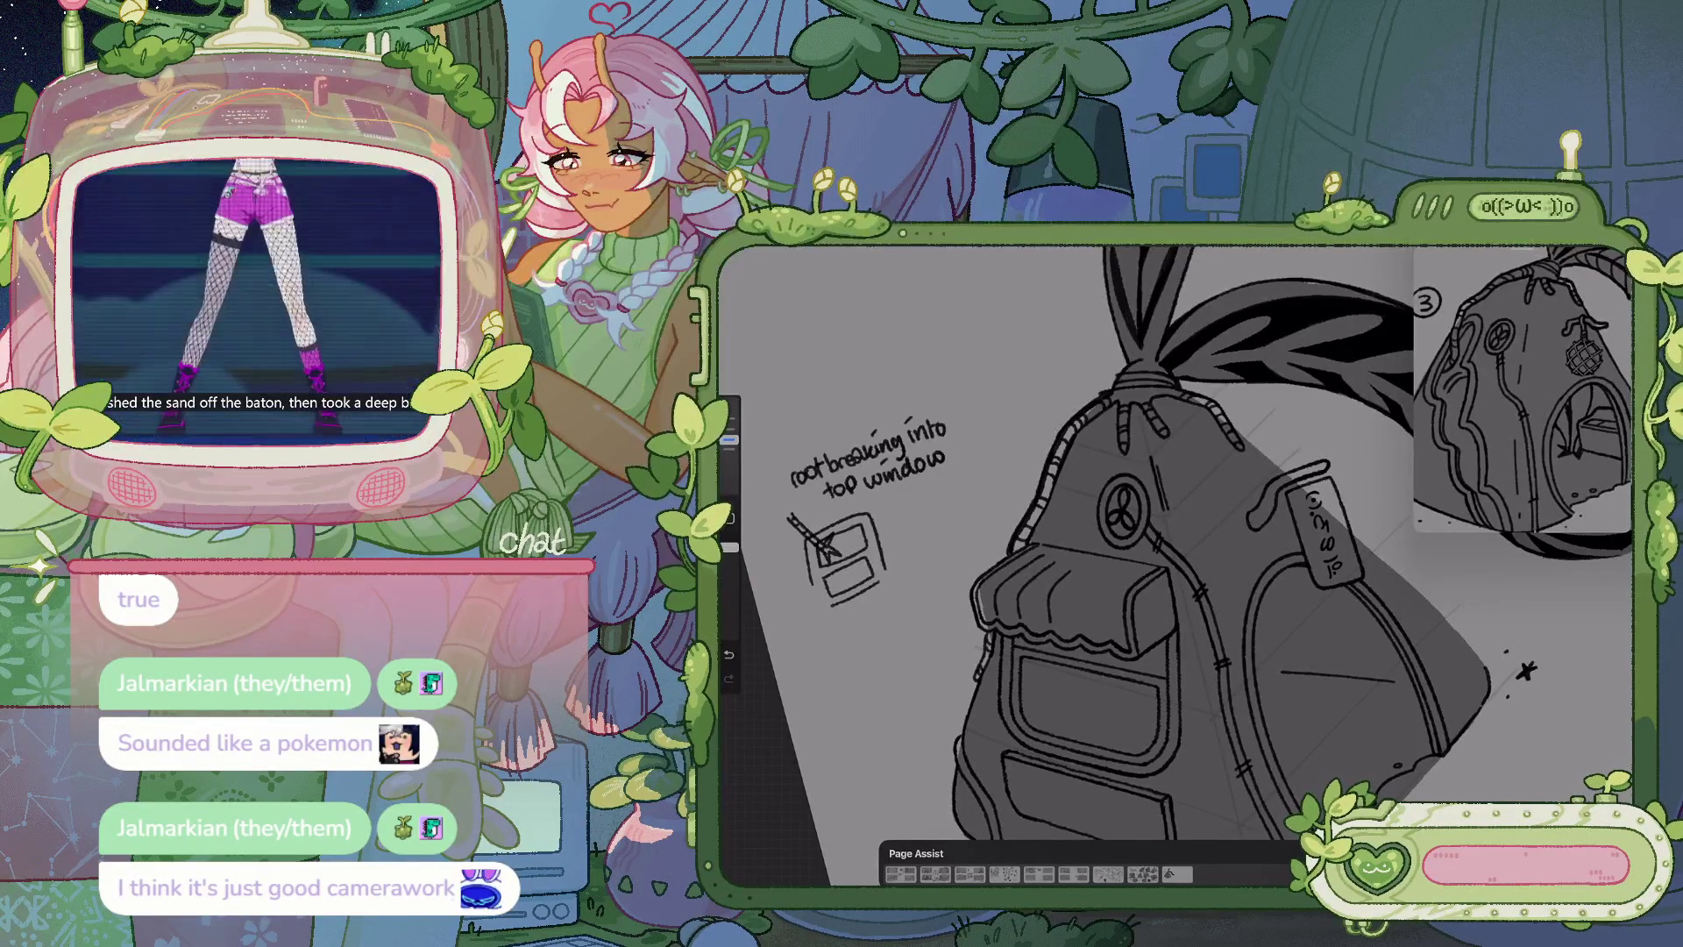
Undo the two most recent strokes on the backpack house
key(ctrl+z)
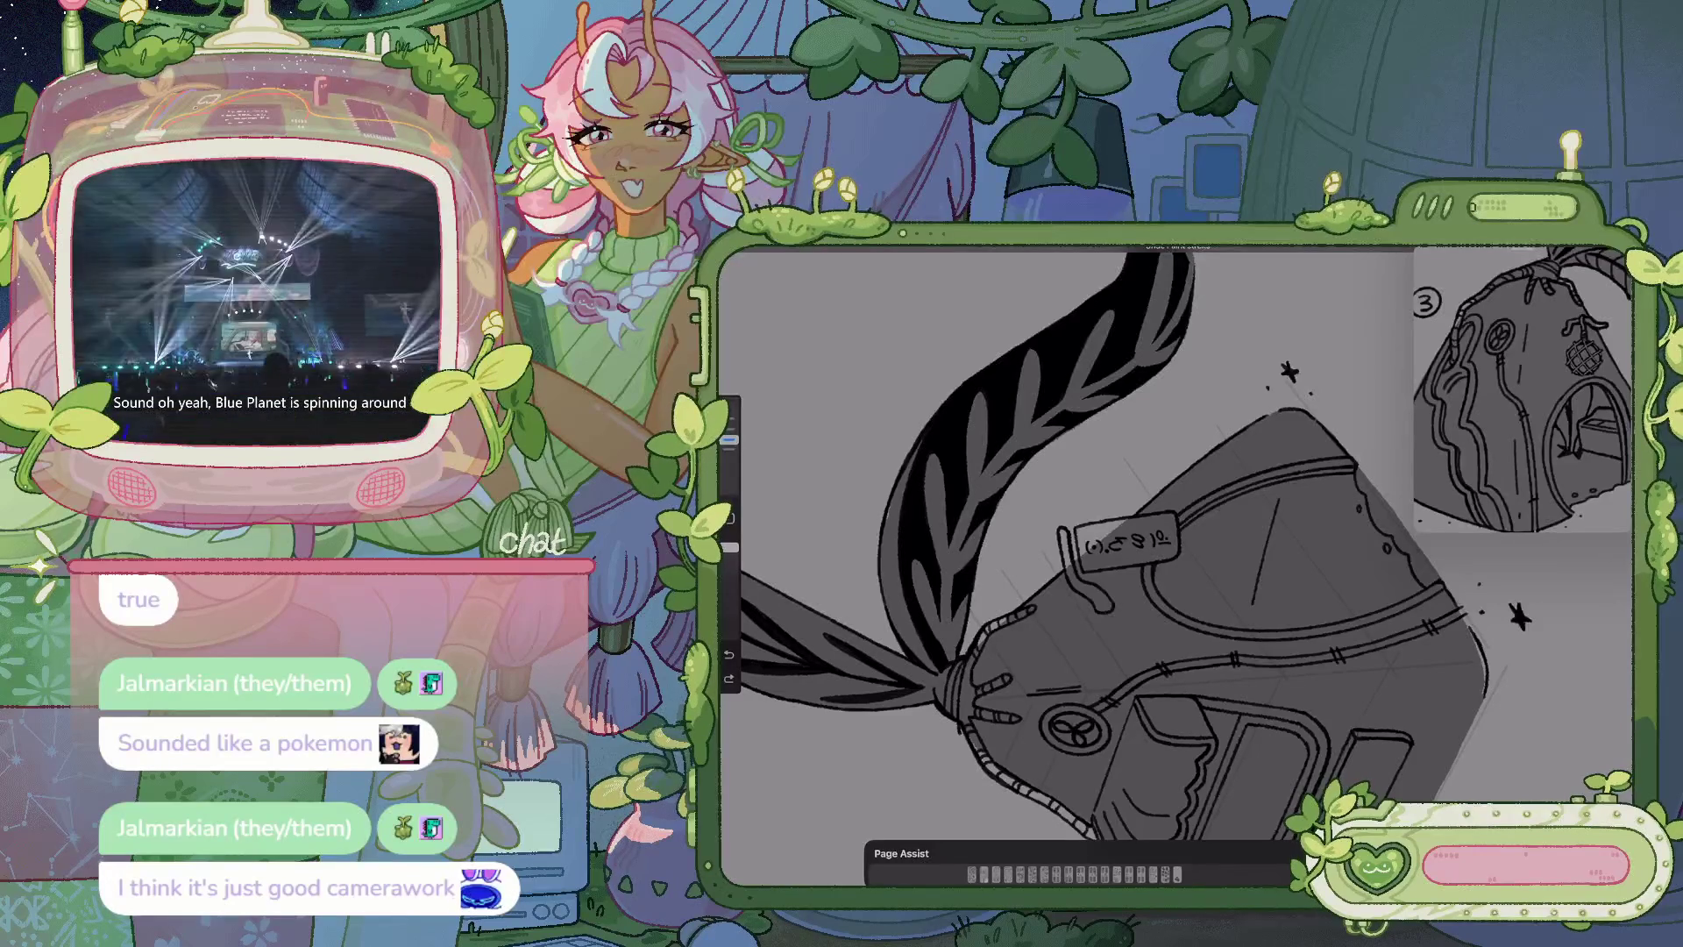
key(ctrl+z)
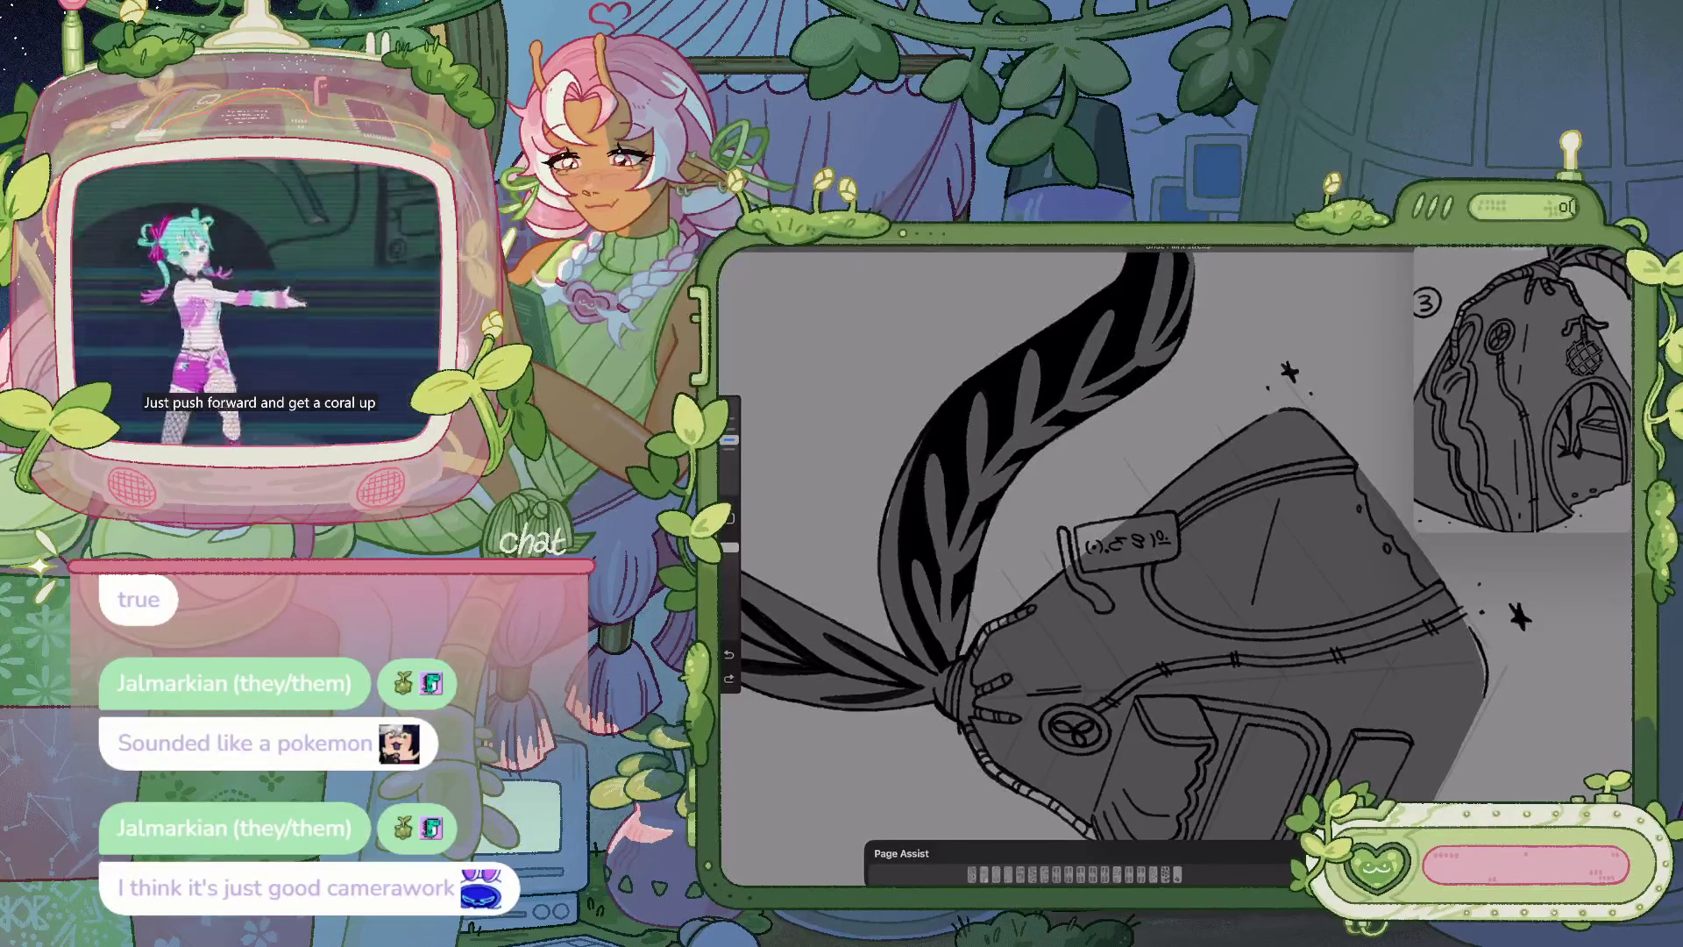
Redo the last undone stroke, then turn the canvas upright and recentre the bag
key(ctrl+shift+z)
scroll(1105, 544, down, 2)
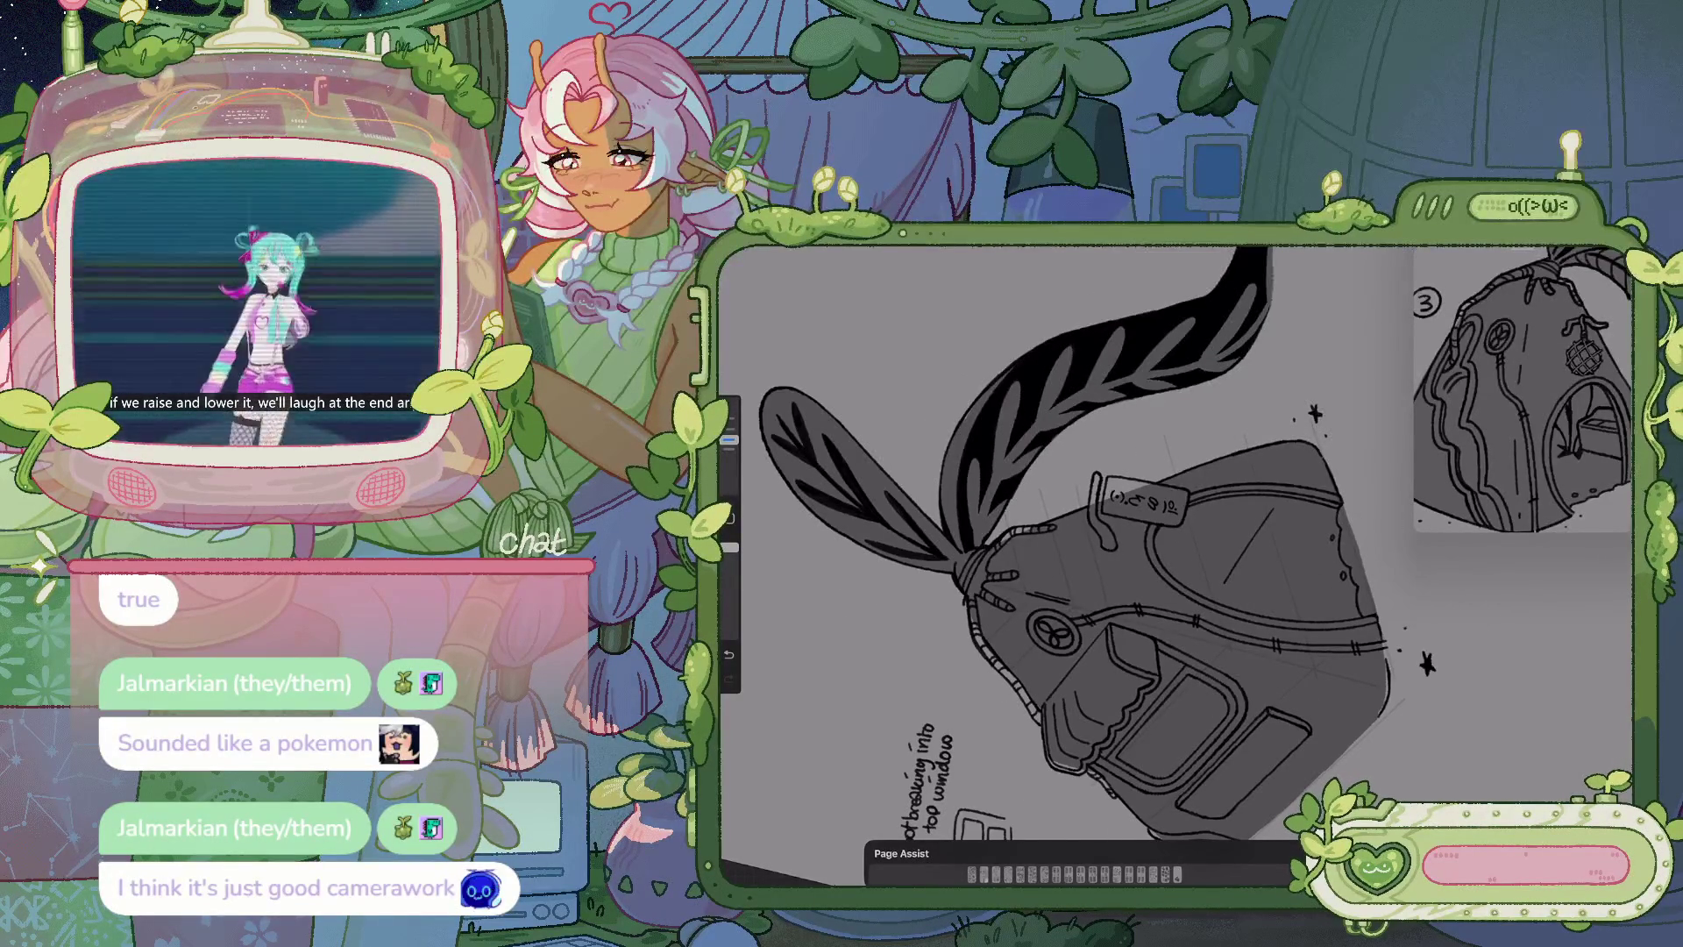
scroll(1105, 543, down, 2)
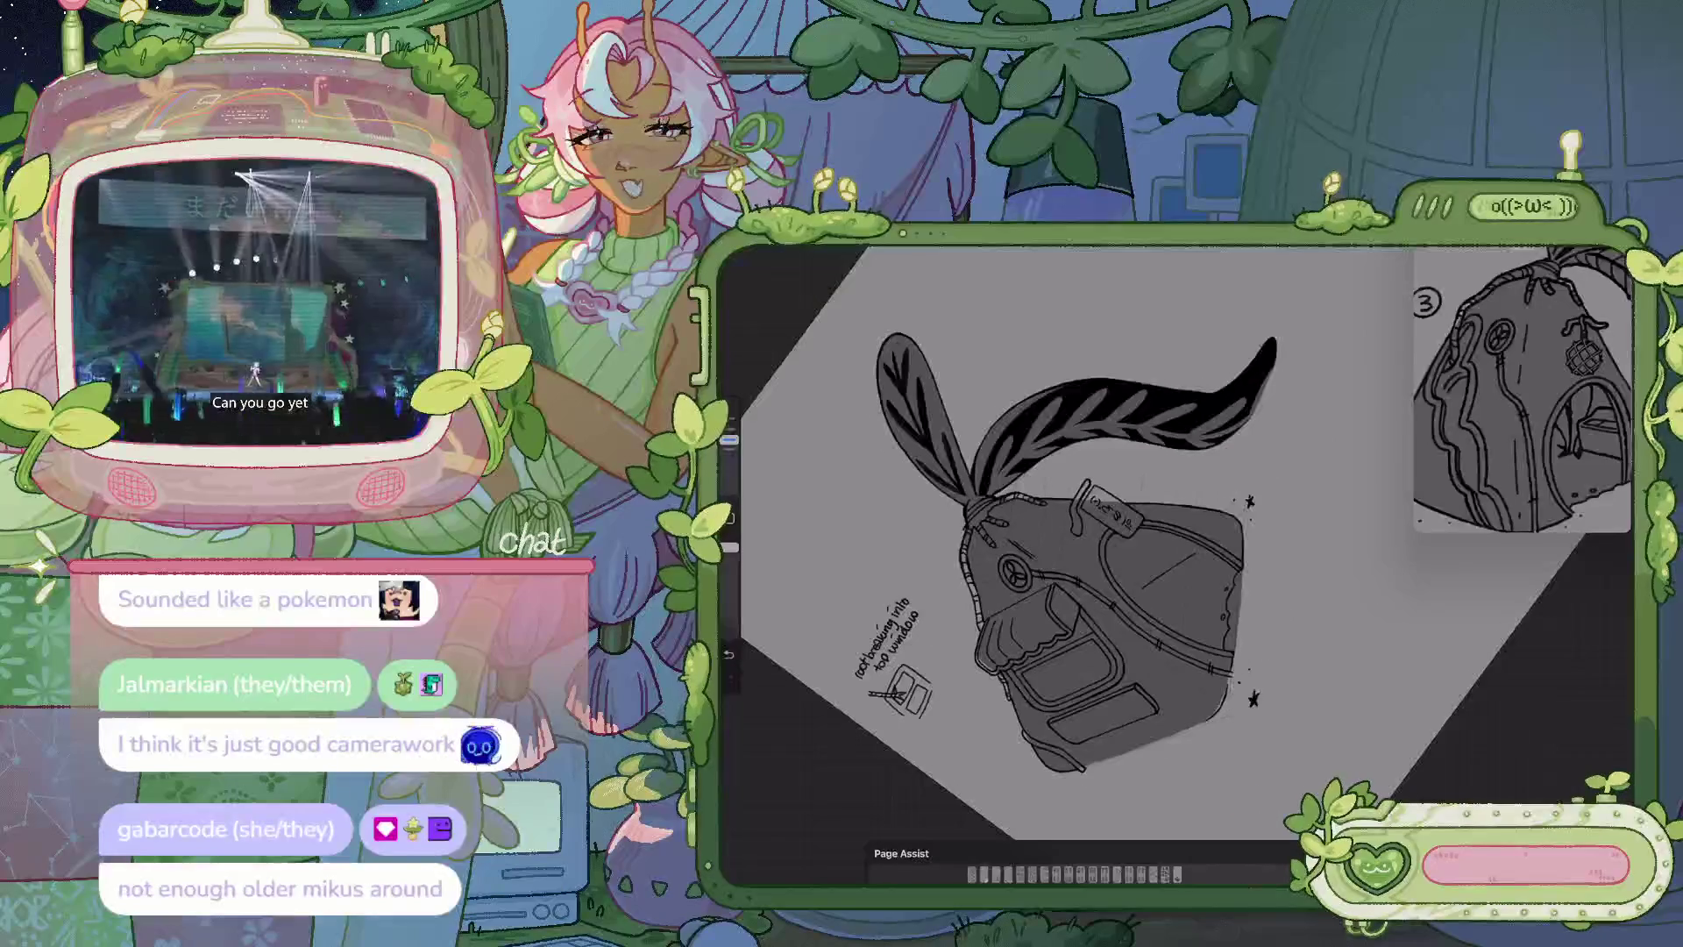
scroll(1104, 543, down, 2)
scroll(1096, 543, up, 5)
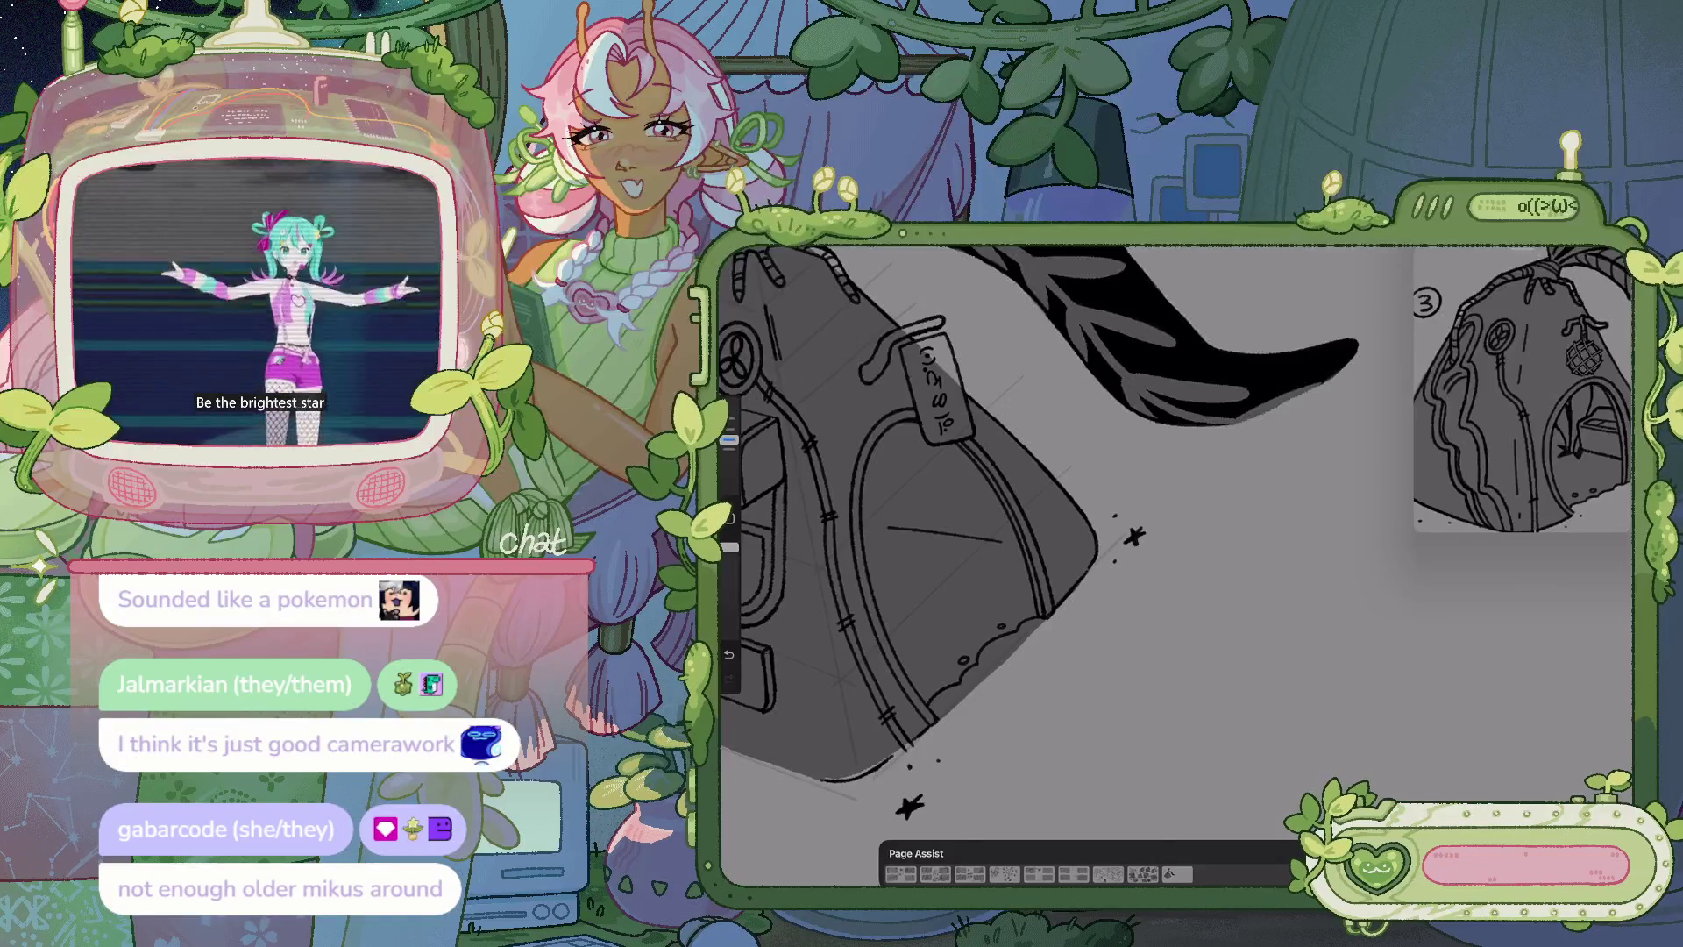
drag(1008, 526, 1114, 570)
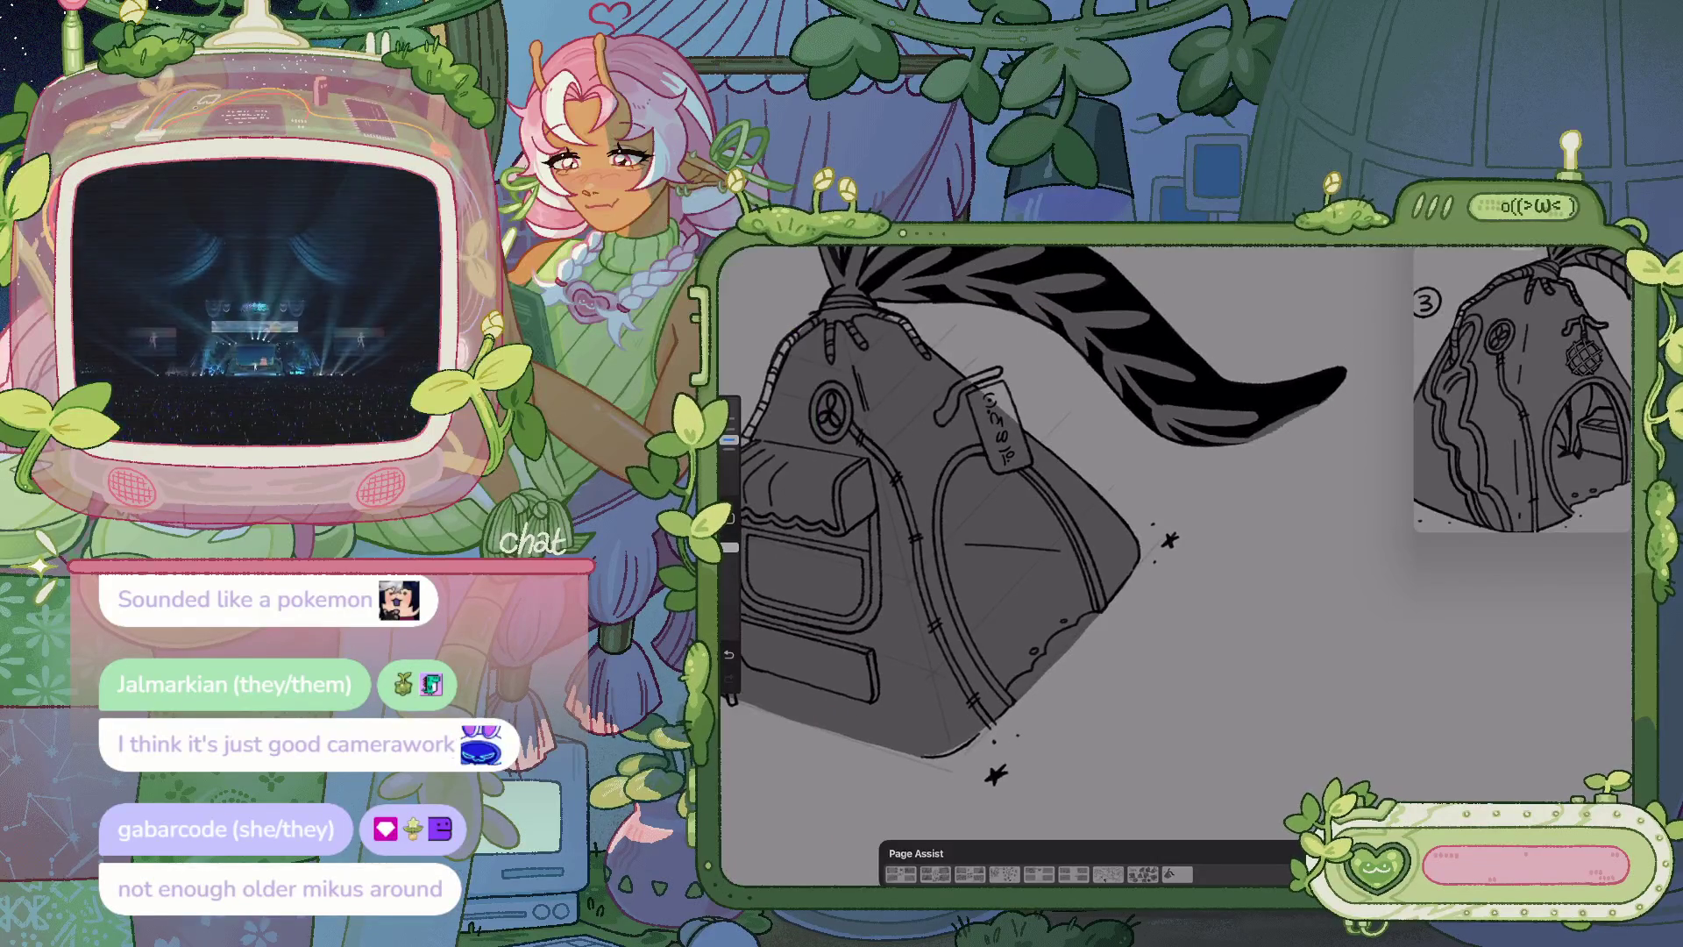
Zoom and pan across the backpack to frame its lower edge and roof note
drag(1034, 509, 1035, 561)
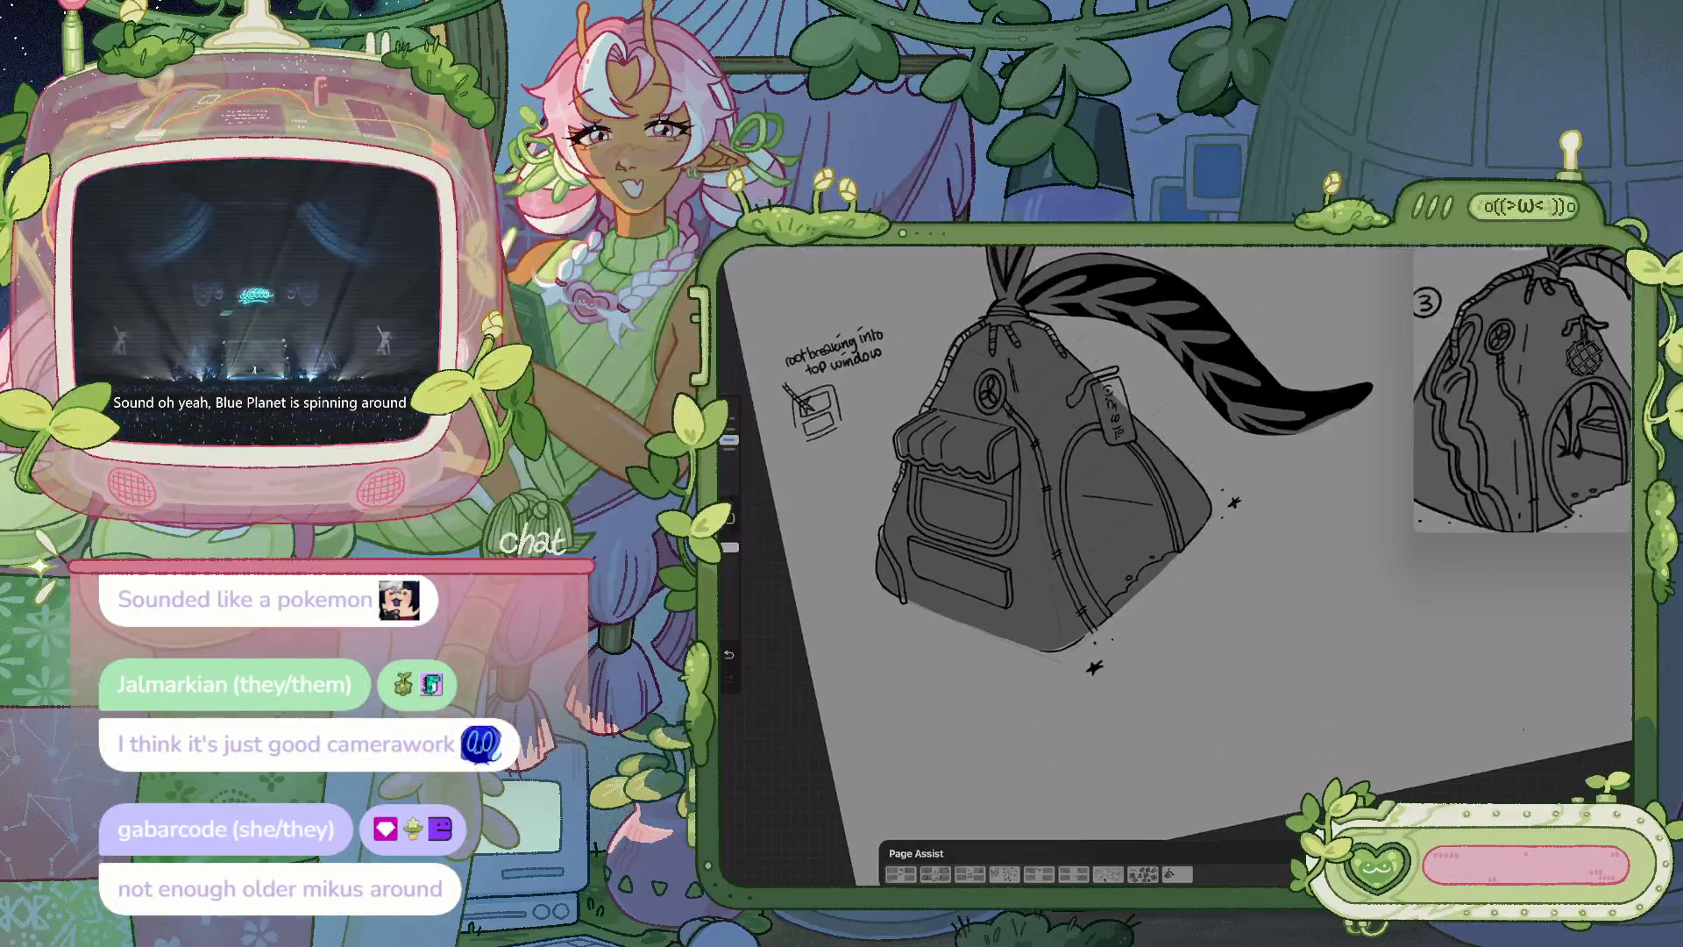
drag(1034, 526, 1096, 570)
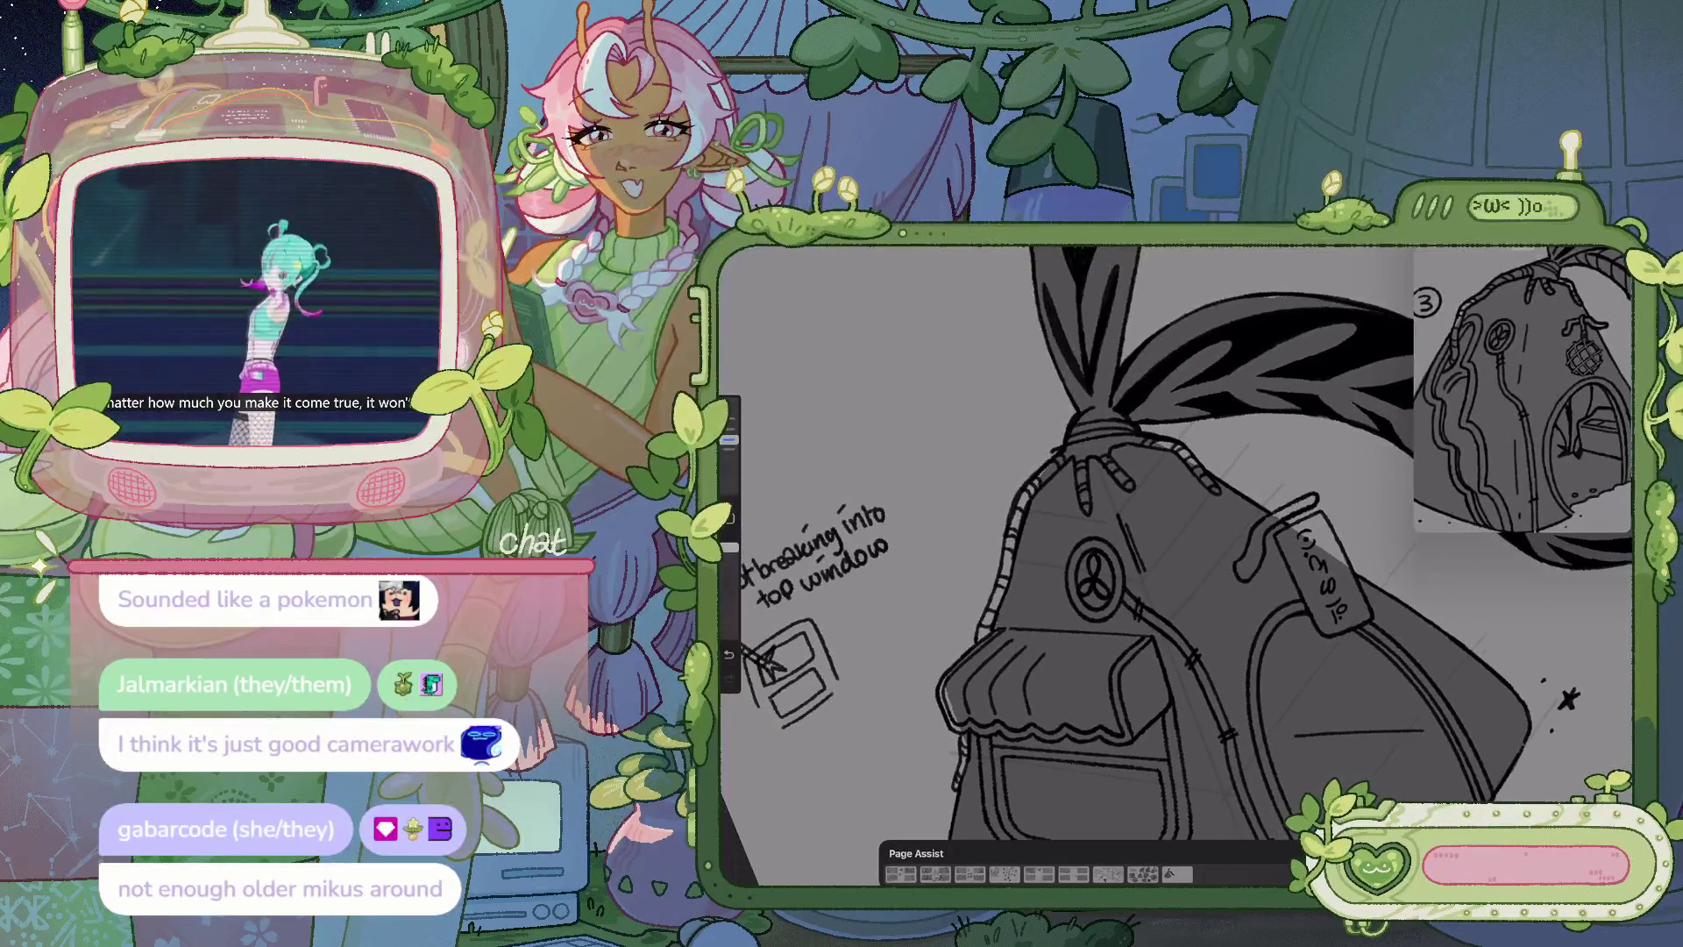
mouse_move(1052, 526)
mouse_down()
mouse_move(1095, 535)
mouse_move(1144, 413)
mouse_up()
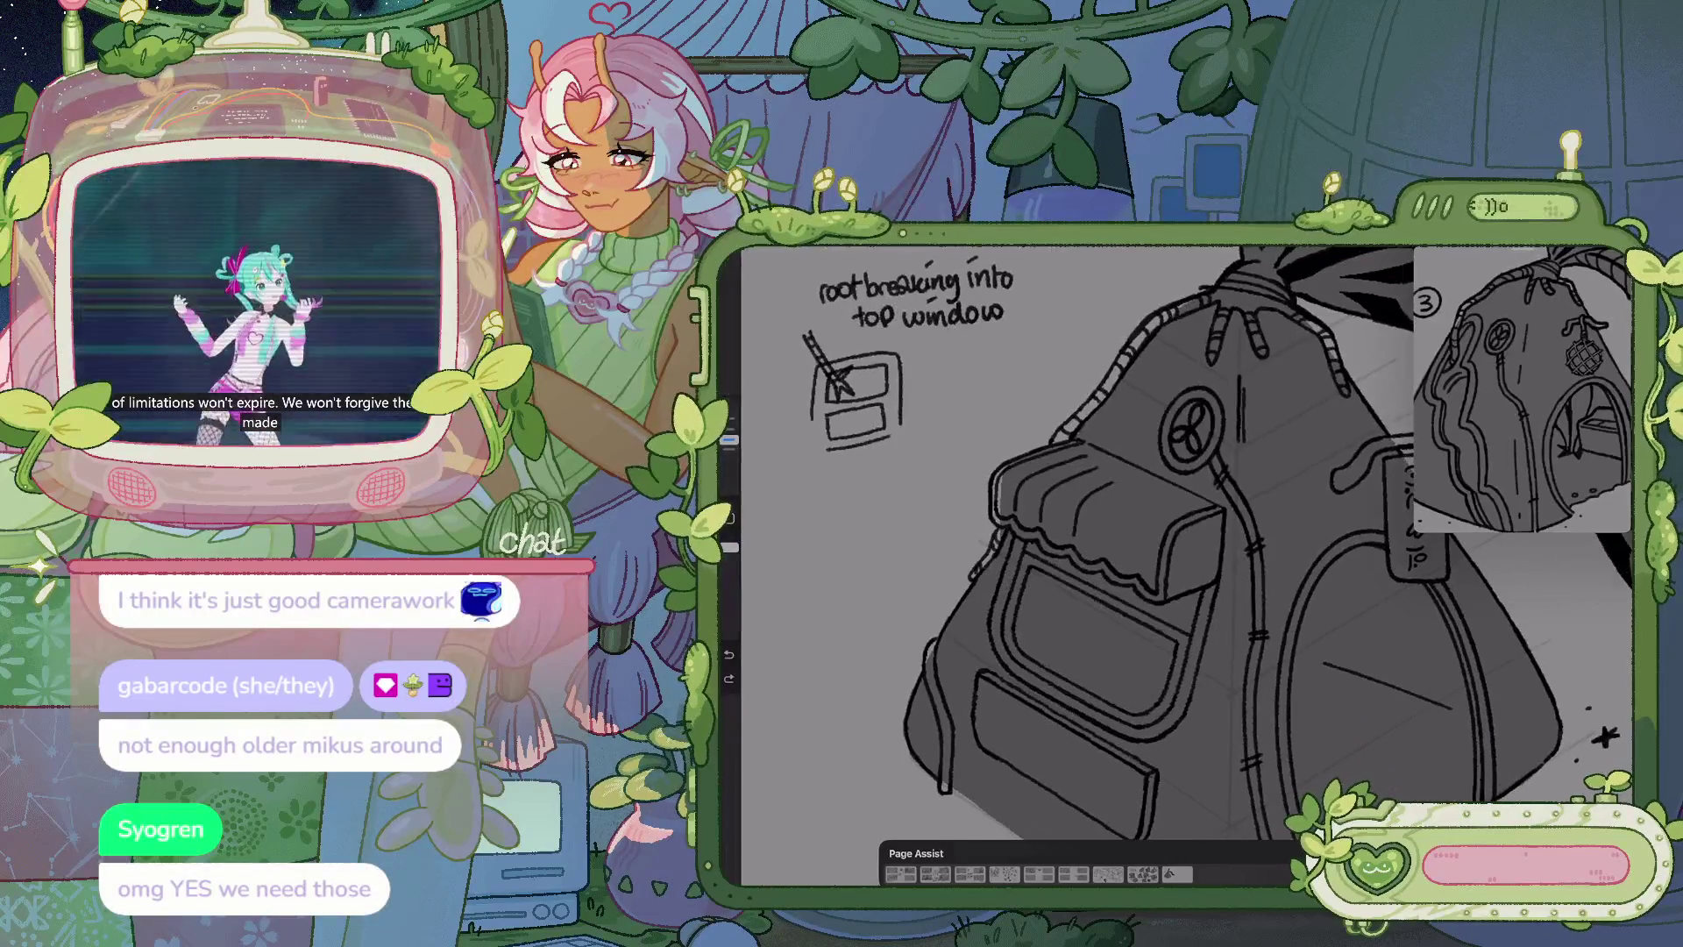
drag(1193, 527, 1126, 421)
scroll(1201, 495, up, 5)
scroll(1201, 495, up, 2)
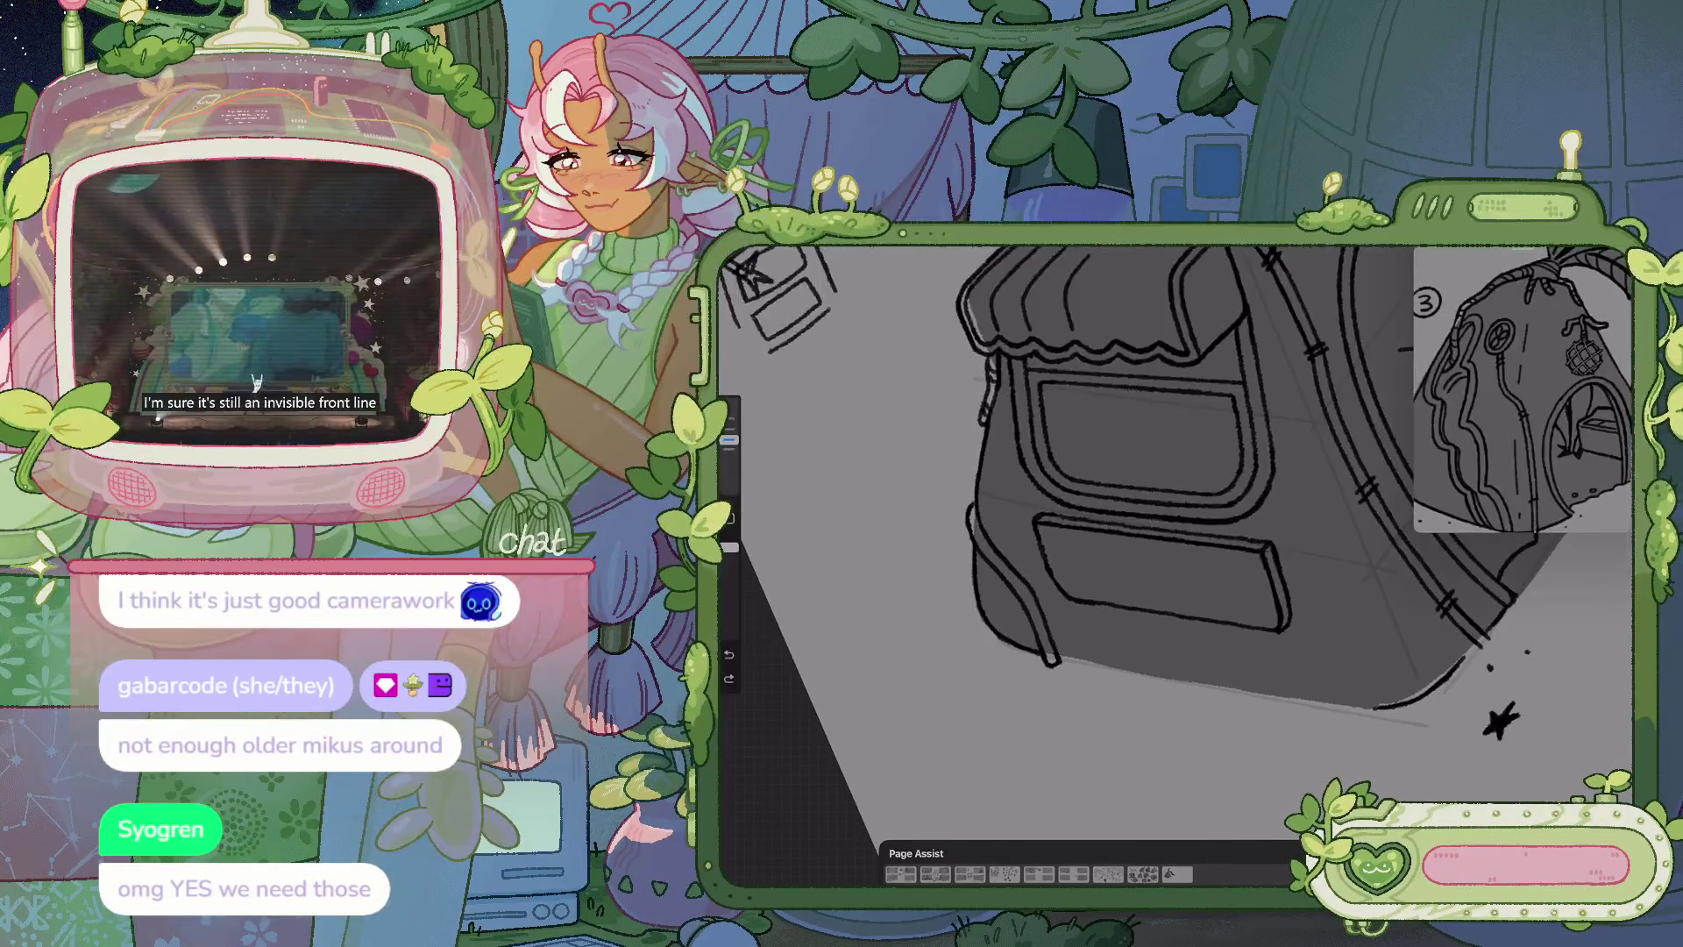
Add small hatch marks near the bag's left edge
drag(989, 548, 1006, 574)
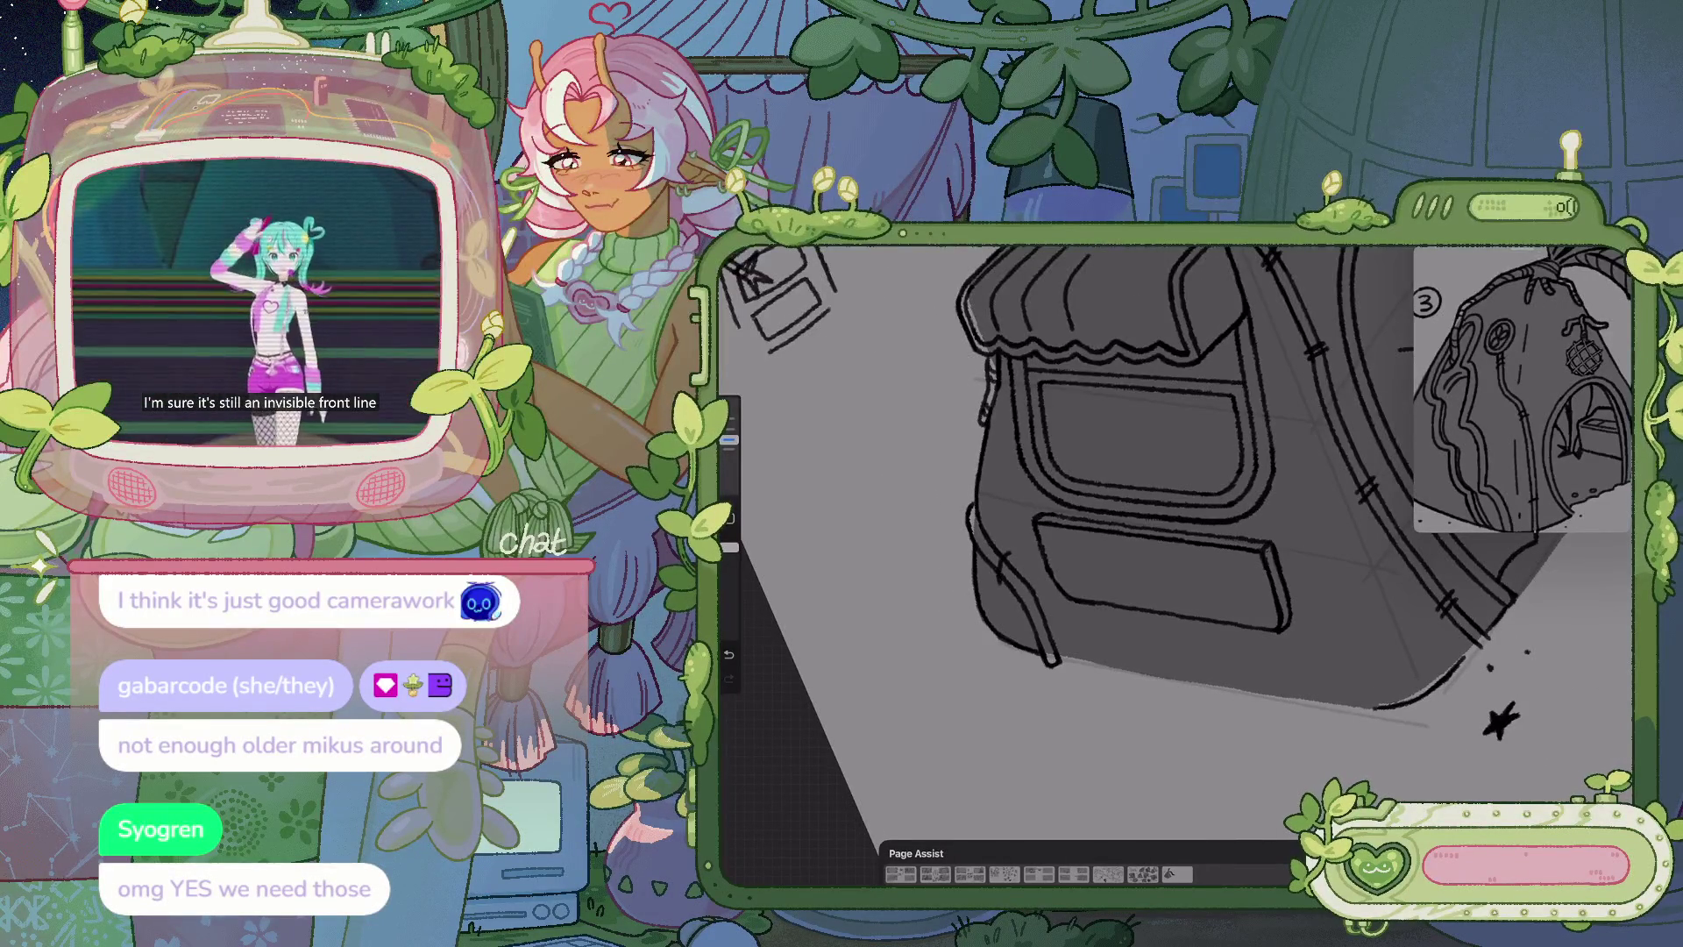
scroll(1201, 478, down, 5)
scroll(1201, 478, down, 2)
scroll(1087, 483, up, 1)
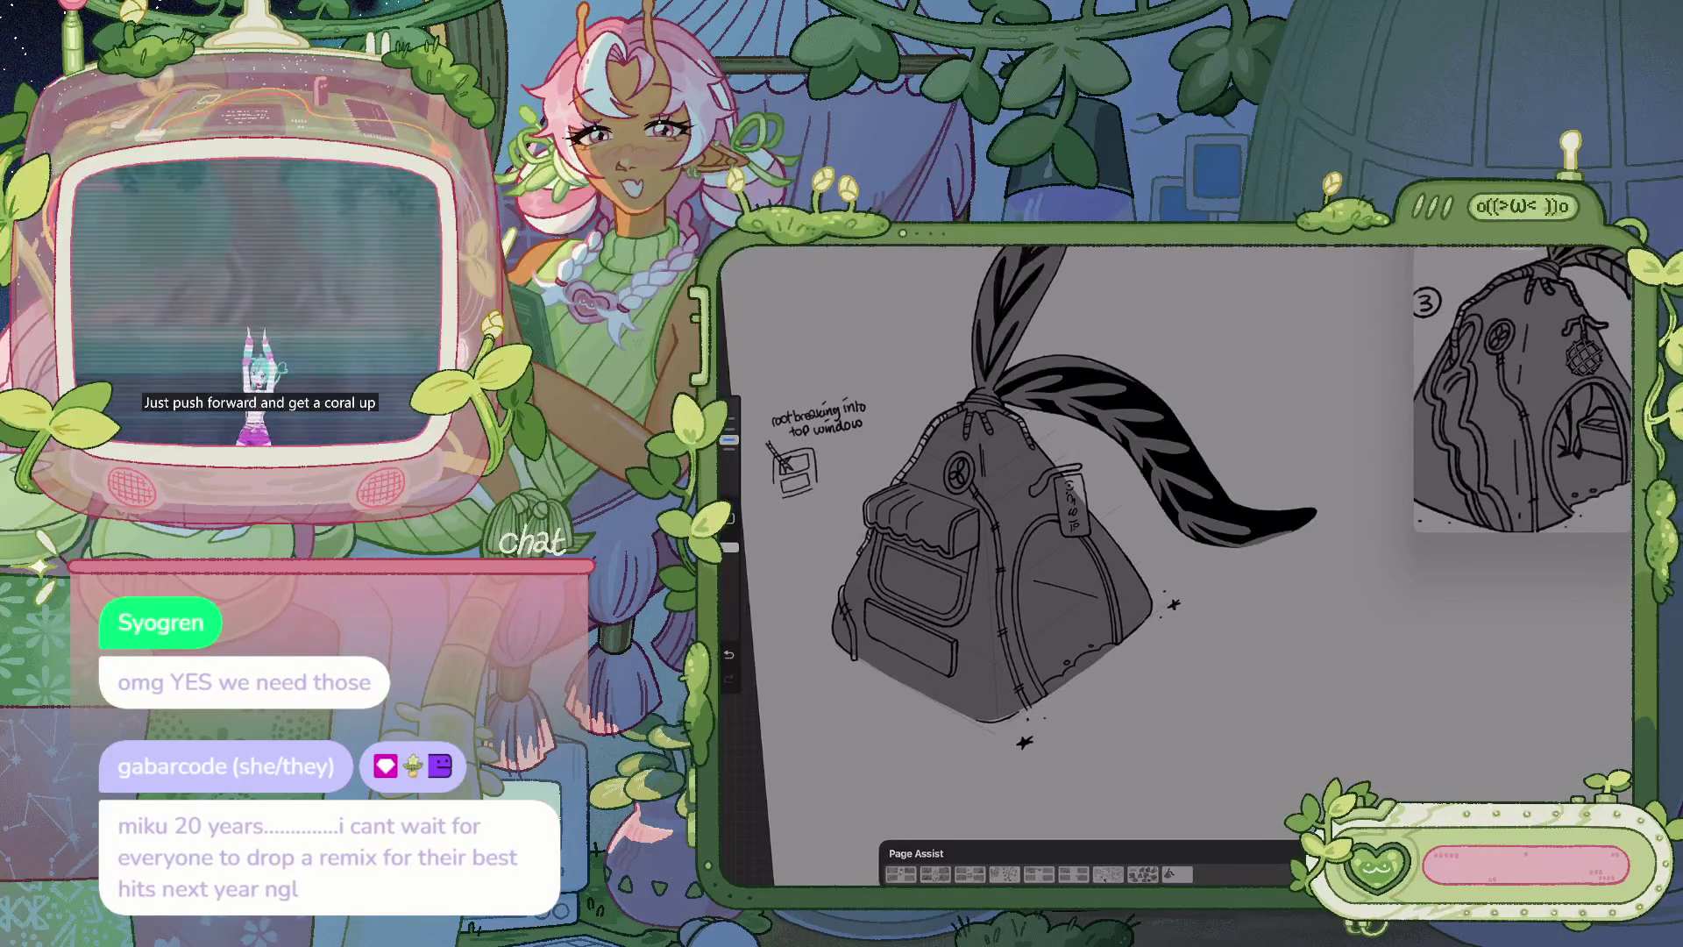
scroll(1063, 463, up, 5)
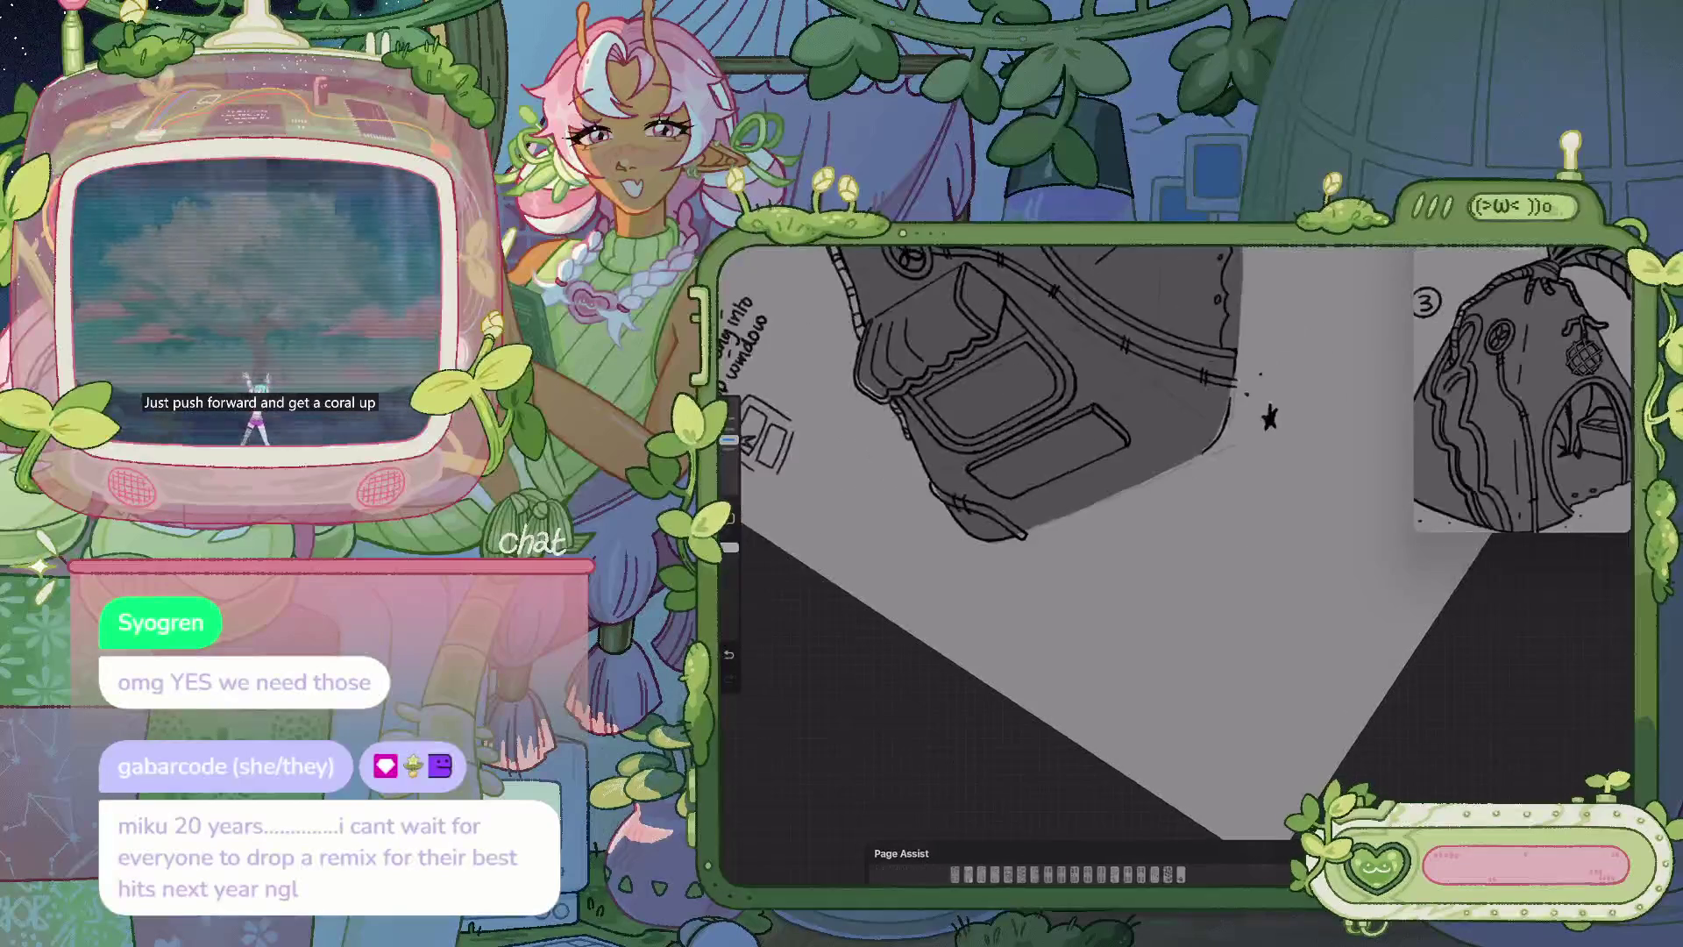
Select the sparkle layer from the layer list and turn the view toward the bag's right side
click(969, 570)
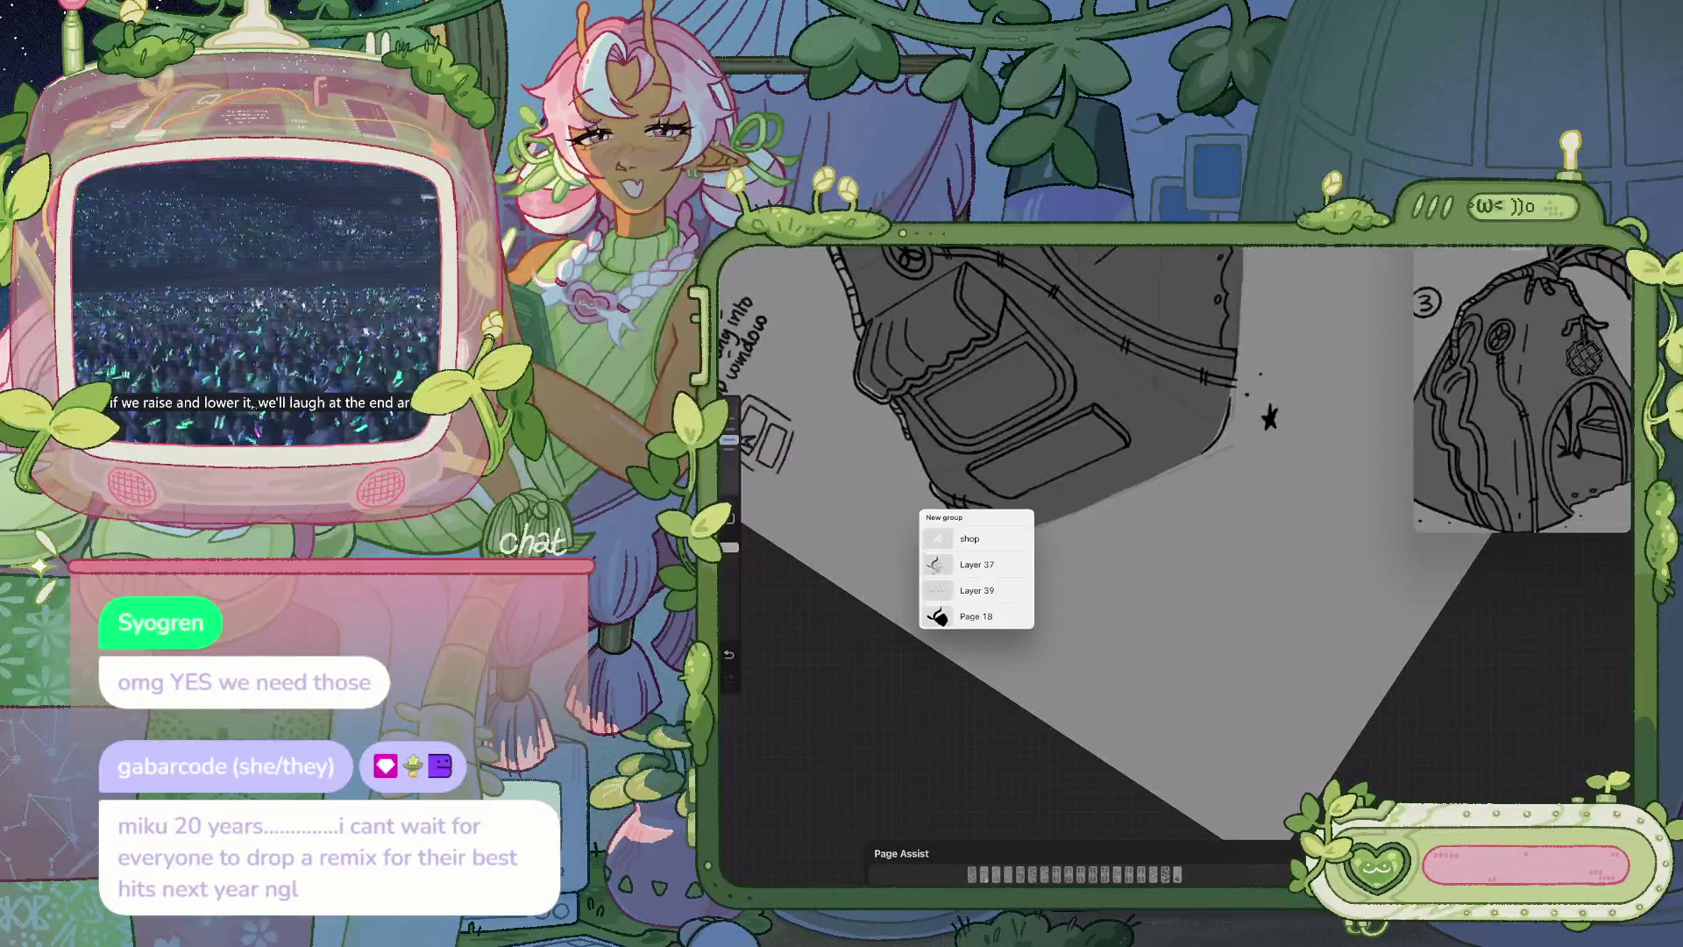
click(976, 564)
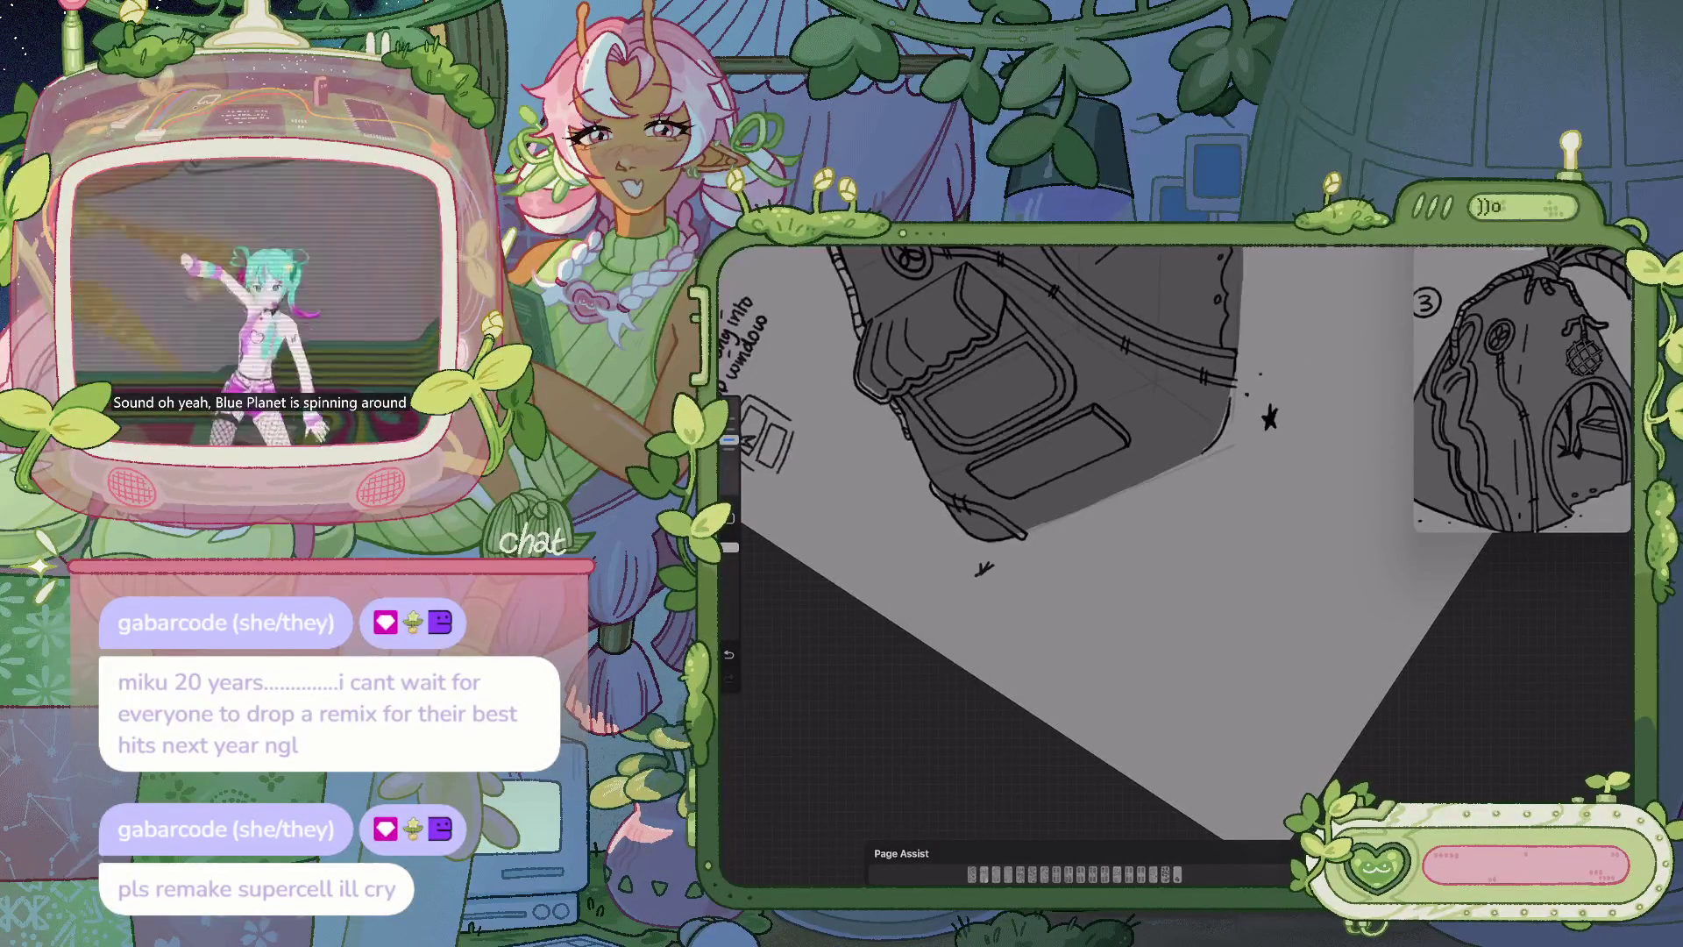
scroll(982, 412, up, 3)
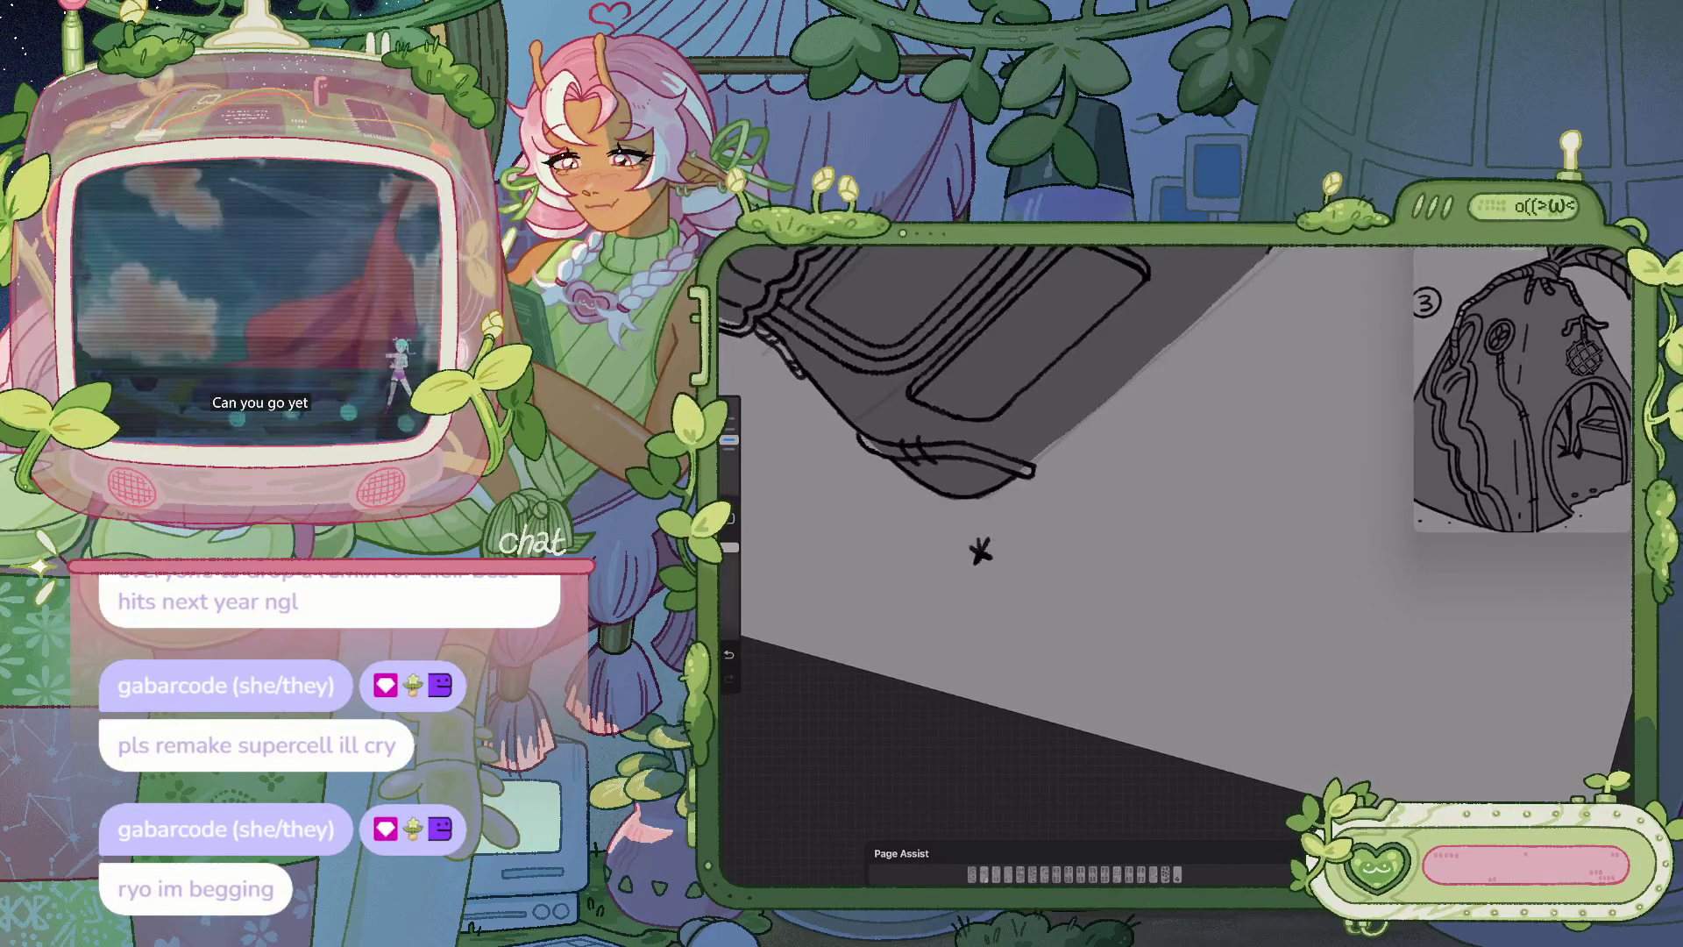
drag(964, 395, 1078, 438)
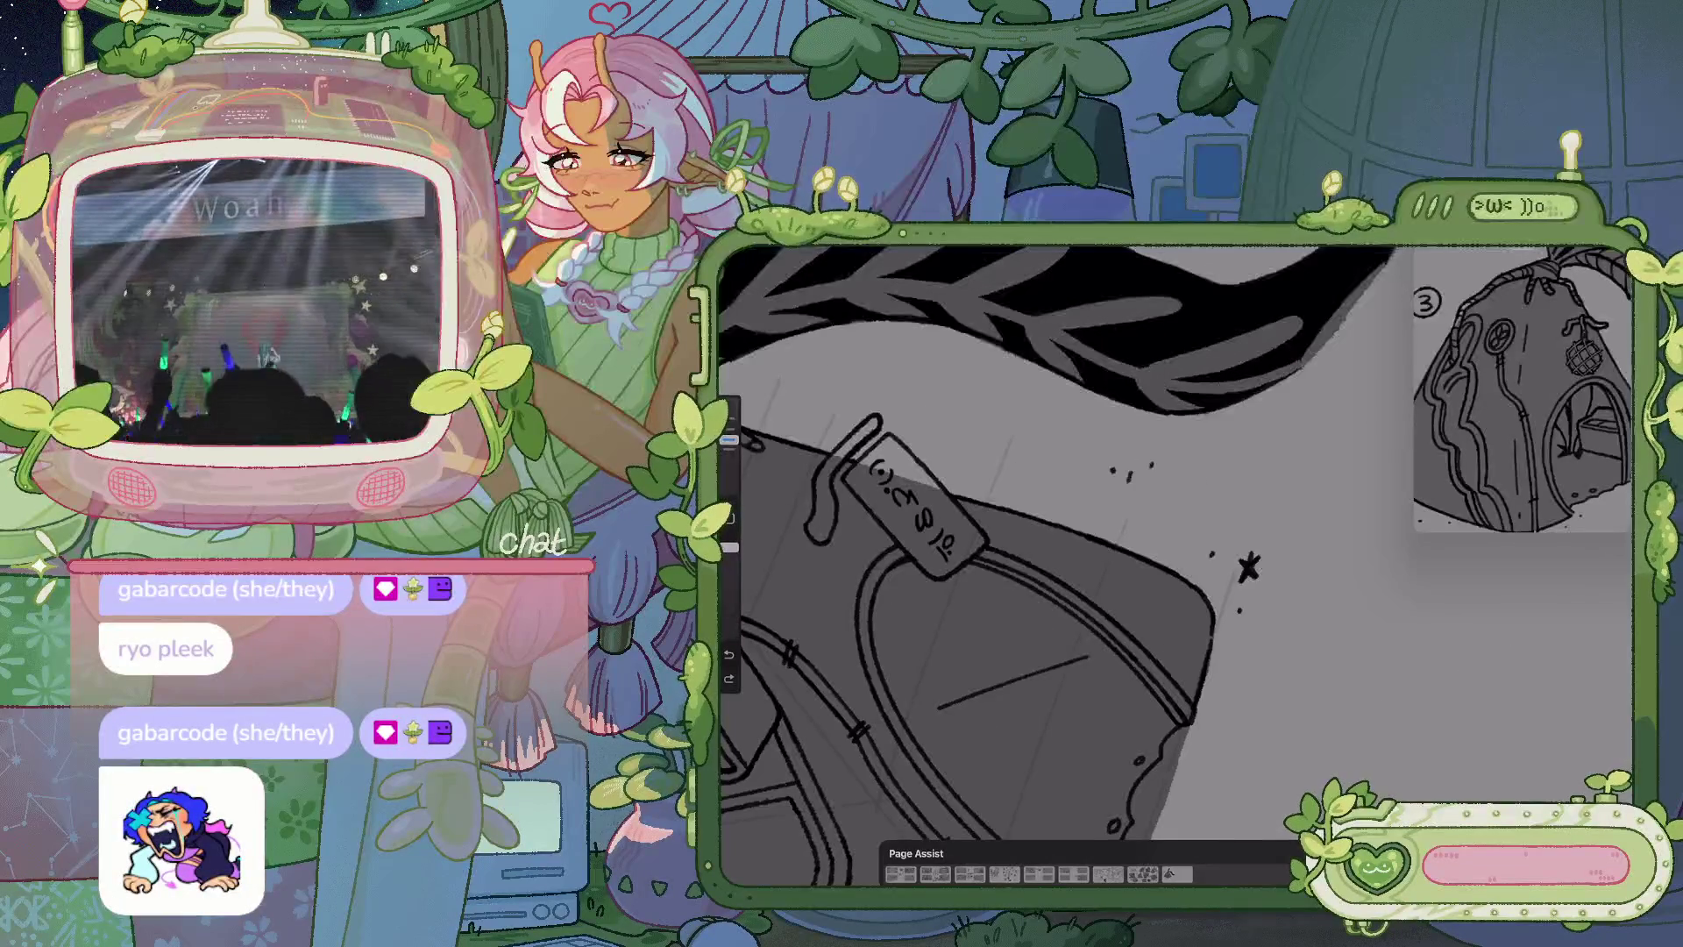
Draw a small sparkle star beside the SHOP tag under the dark root
drag(1132, 475, 1112, 503)
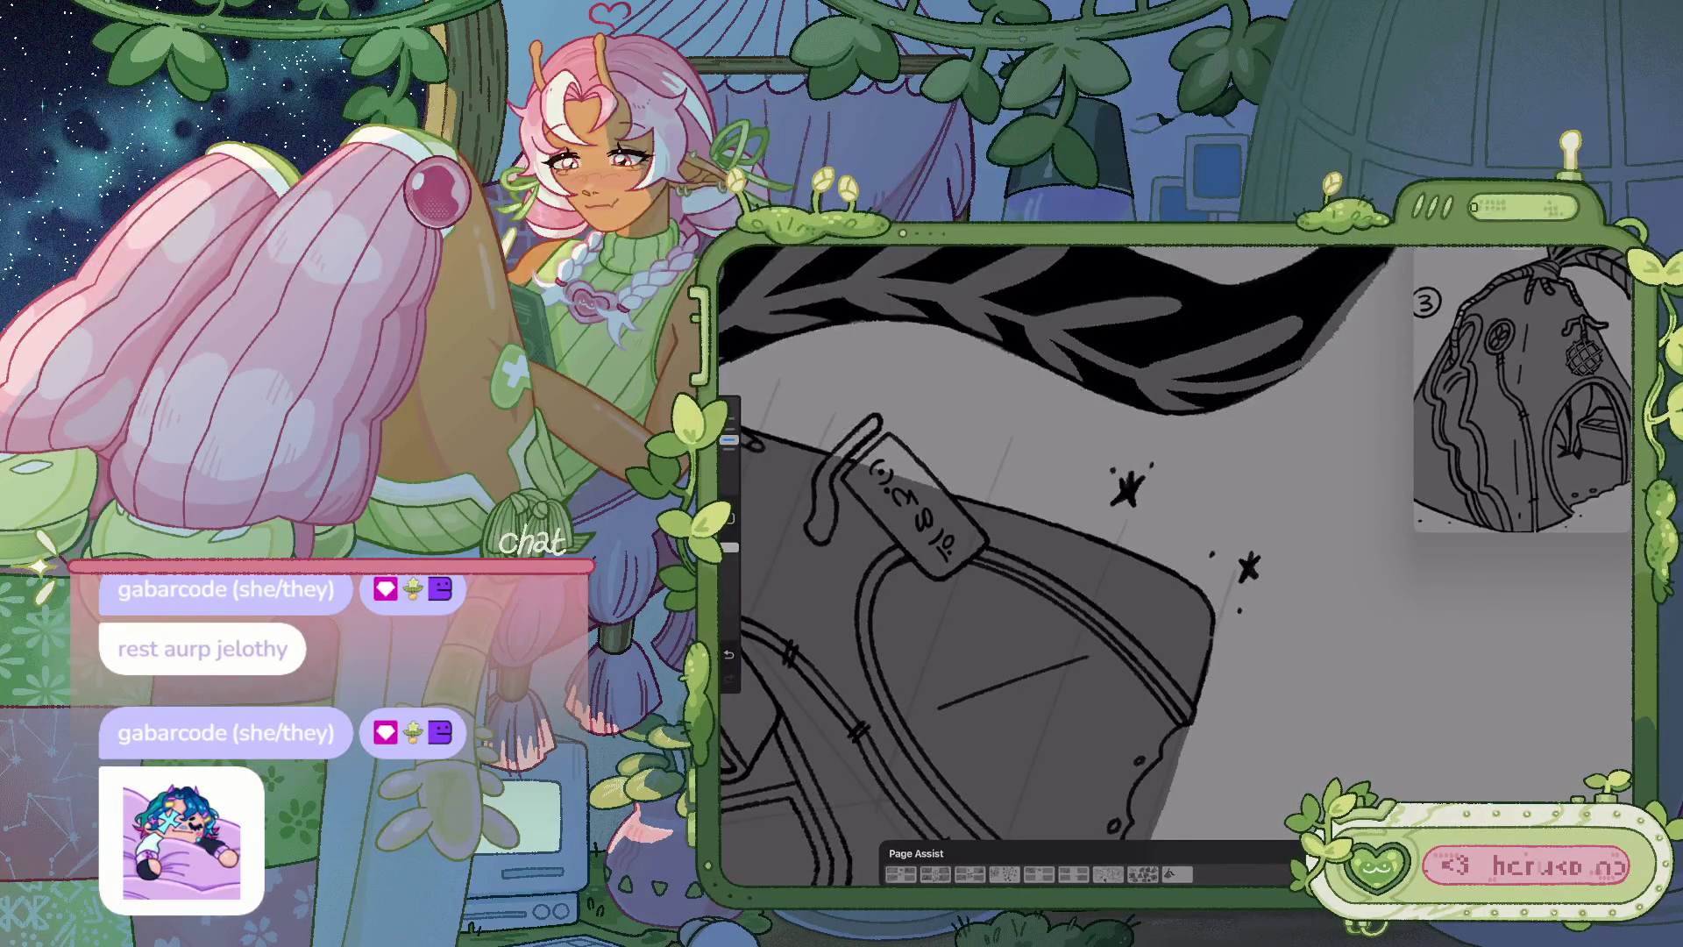
scroll(1052, 561, down, 5)
scroll(1065, 562, down, 5)
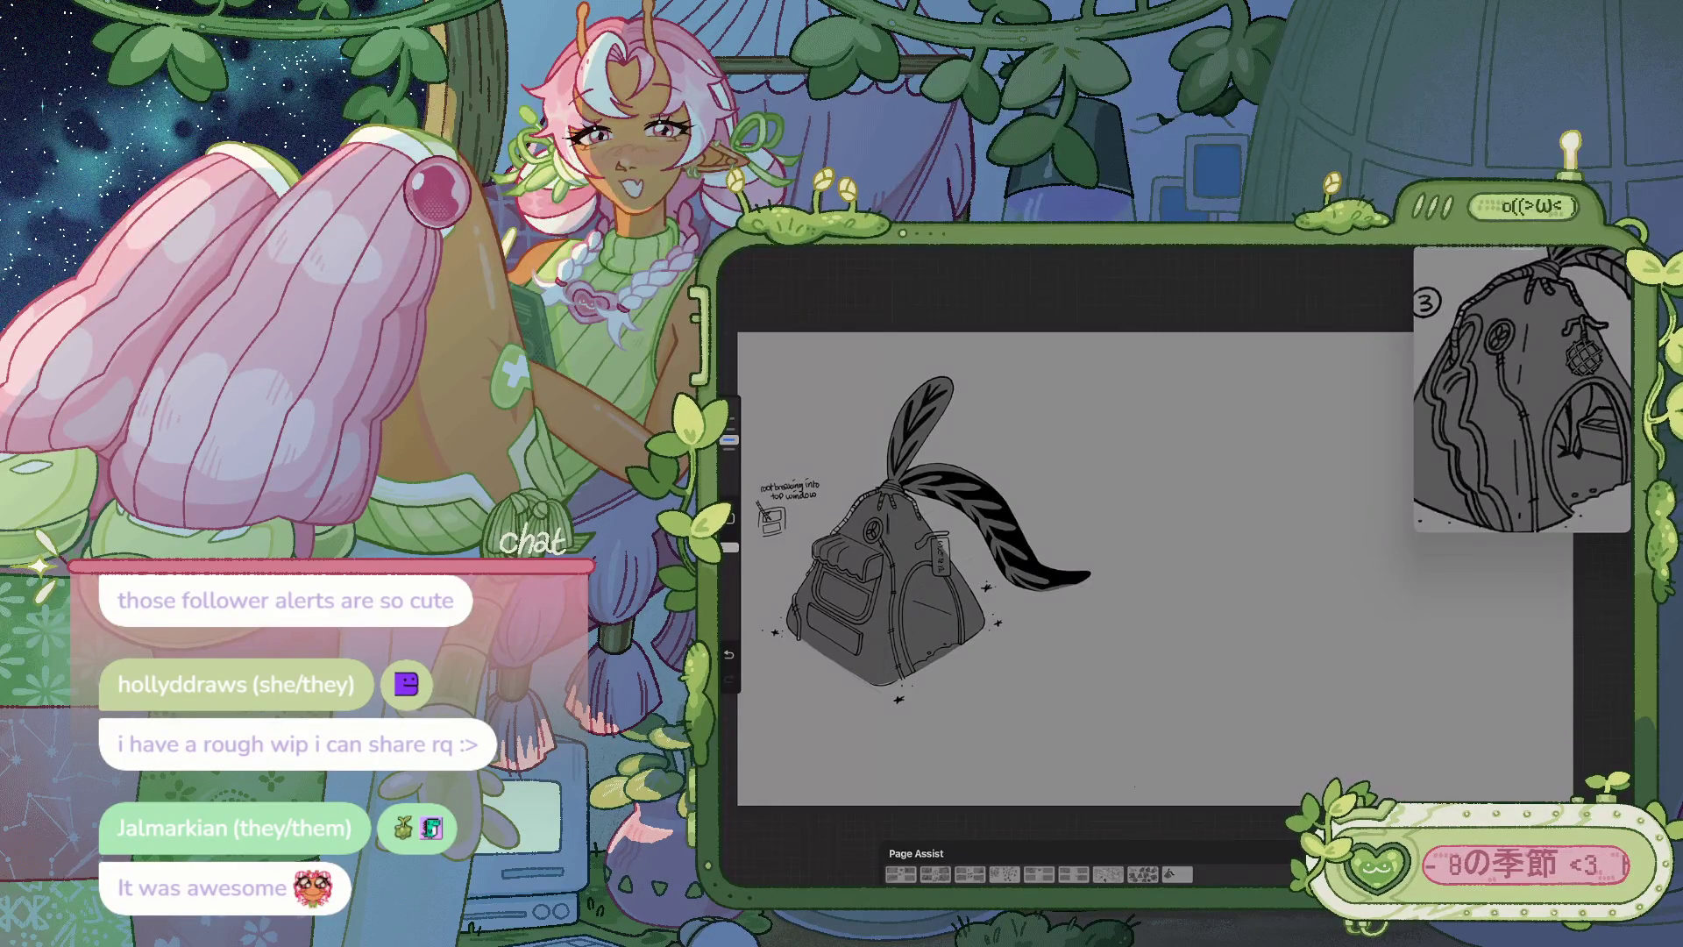
Zoom out to view the whole sketch with its scattered sparkles
scroll(1069, 561, up, 5)
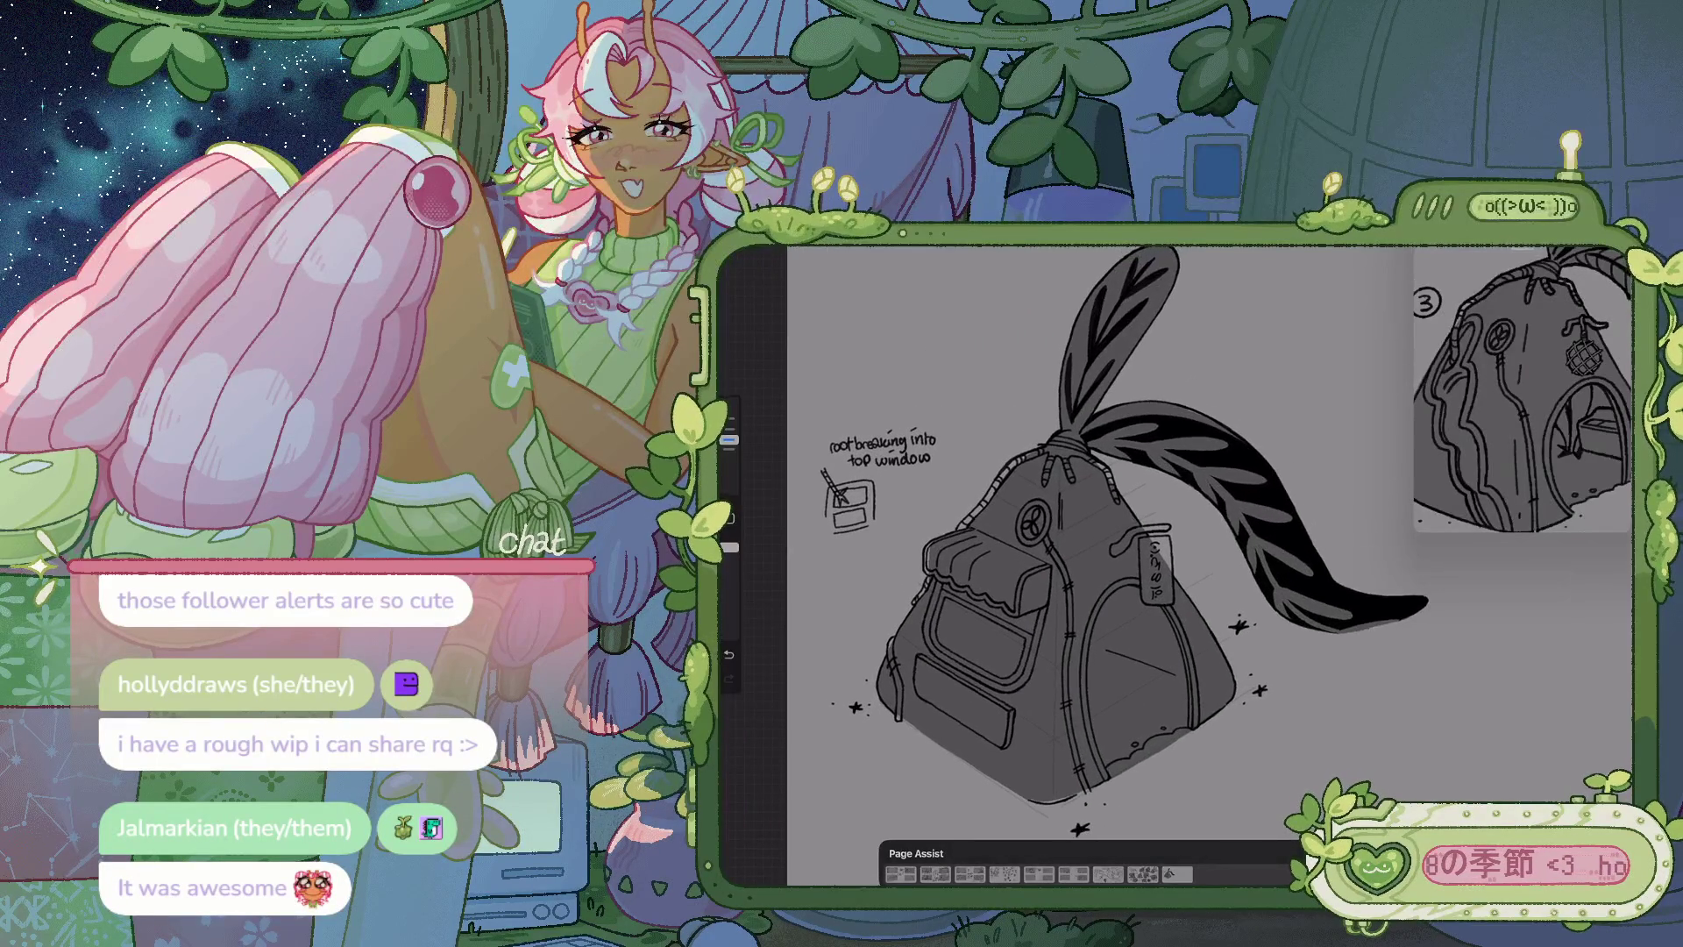
scroll(1521, 390, down, 2)
scroll(1446, 430, down, 3)
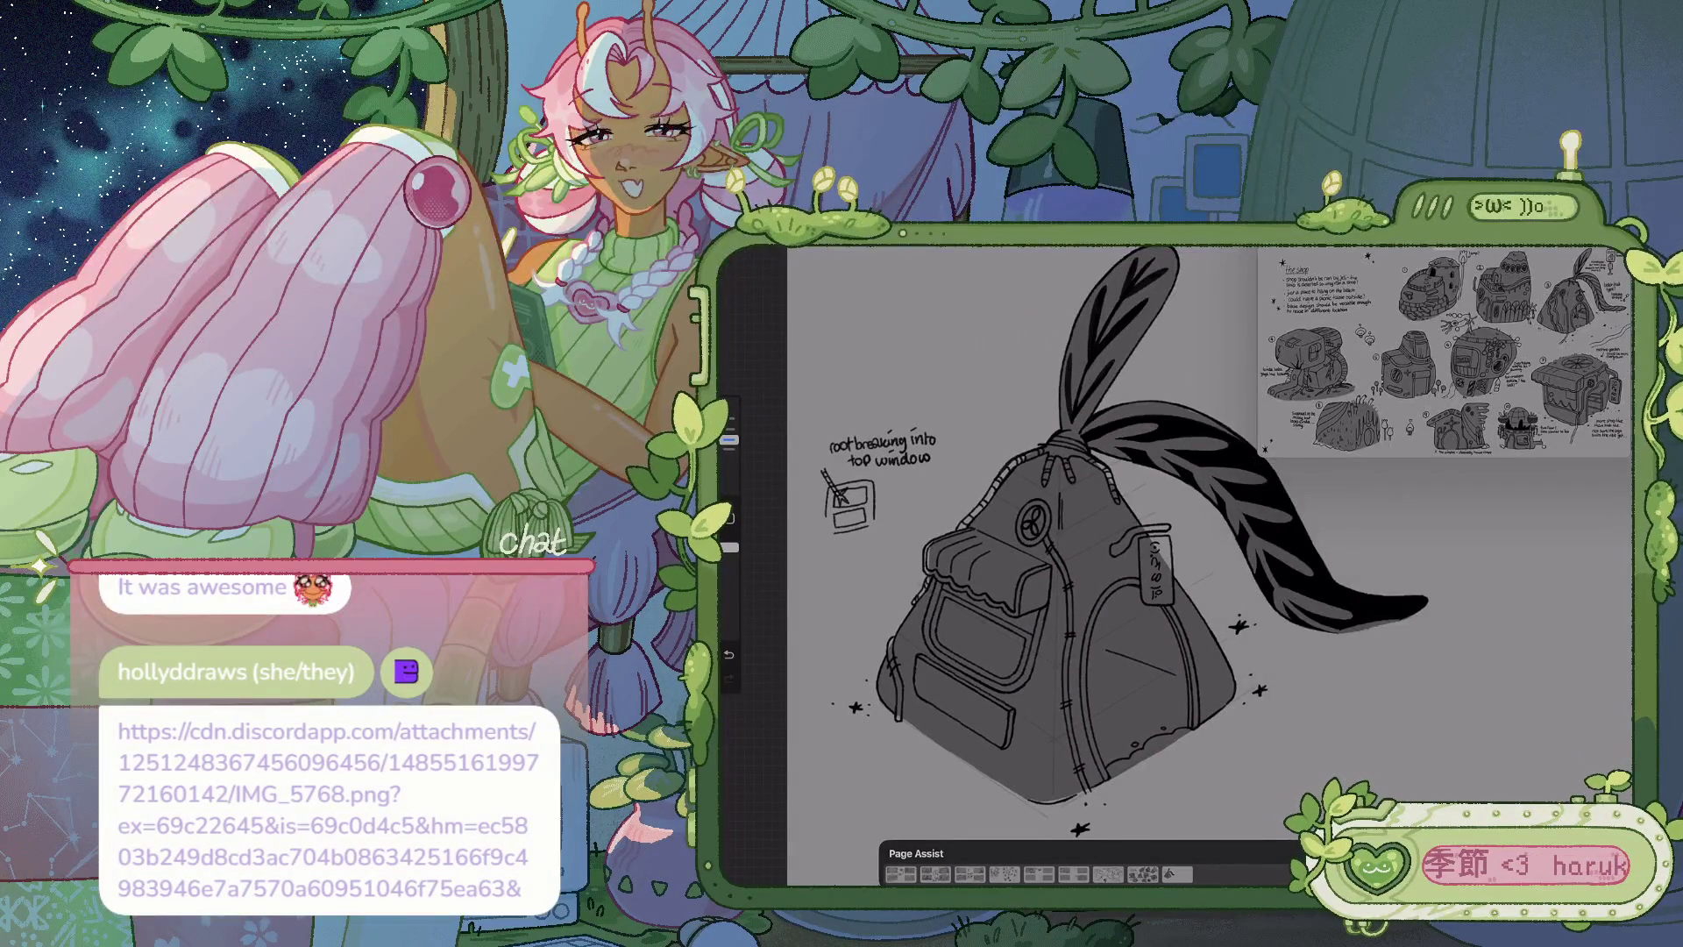
Zoom around the concept sheet, then shrink the Reference window to a small top-right inset
scroll(1446, 421, up, 3)
scroll(1447, 420, up, 2)
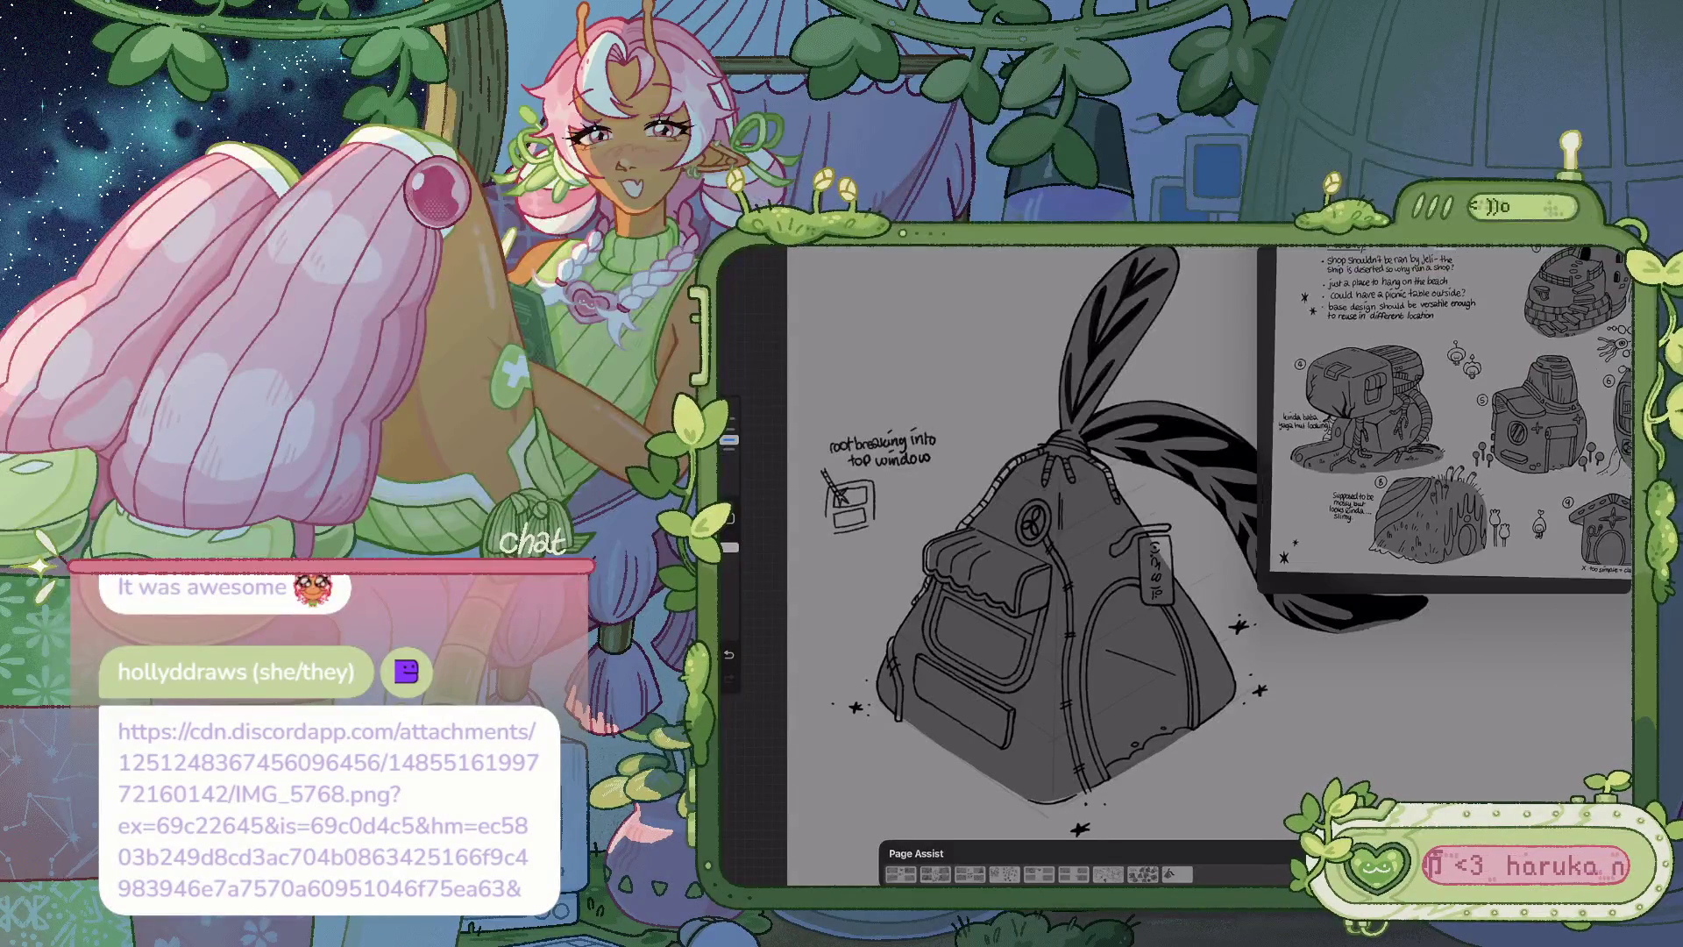
scroll(1447, 421, down, 2)
scroll(1412, 421, up, 2)
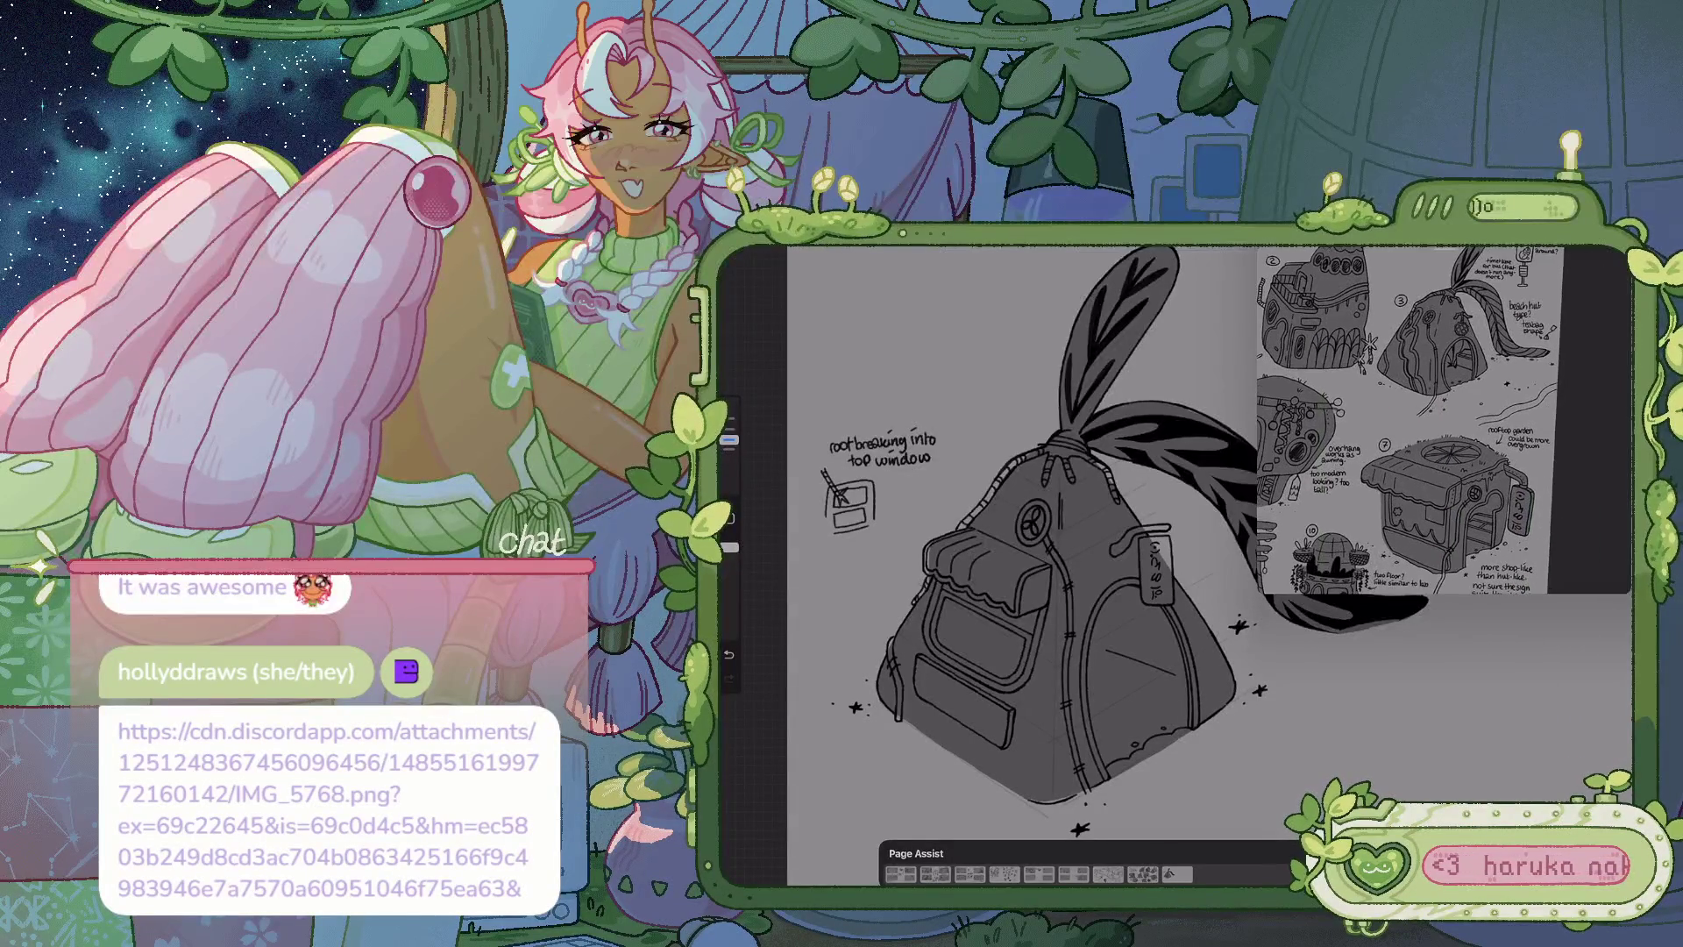
scroll(1425, 420, down, 3)
scroll(1442, 421, up, 2)
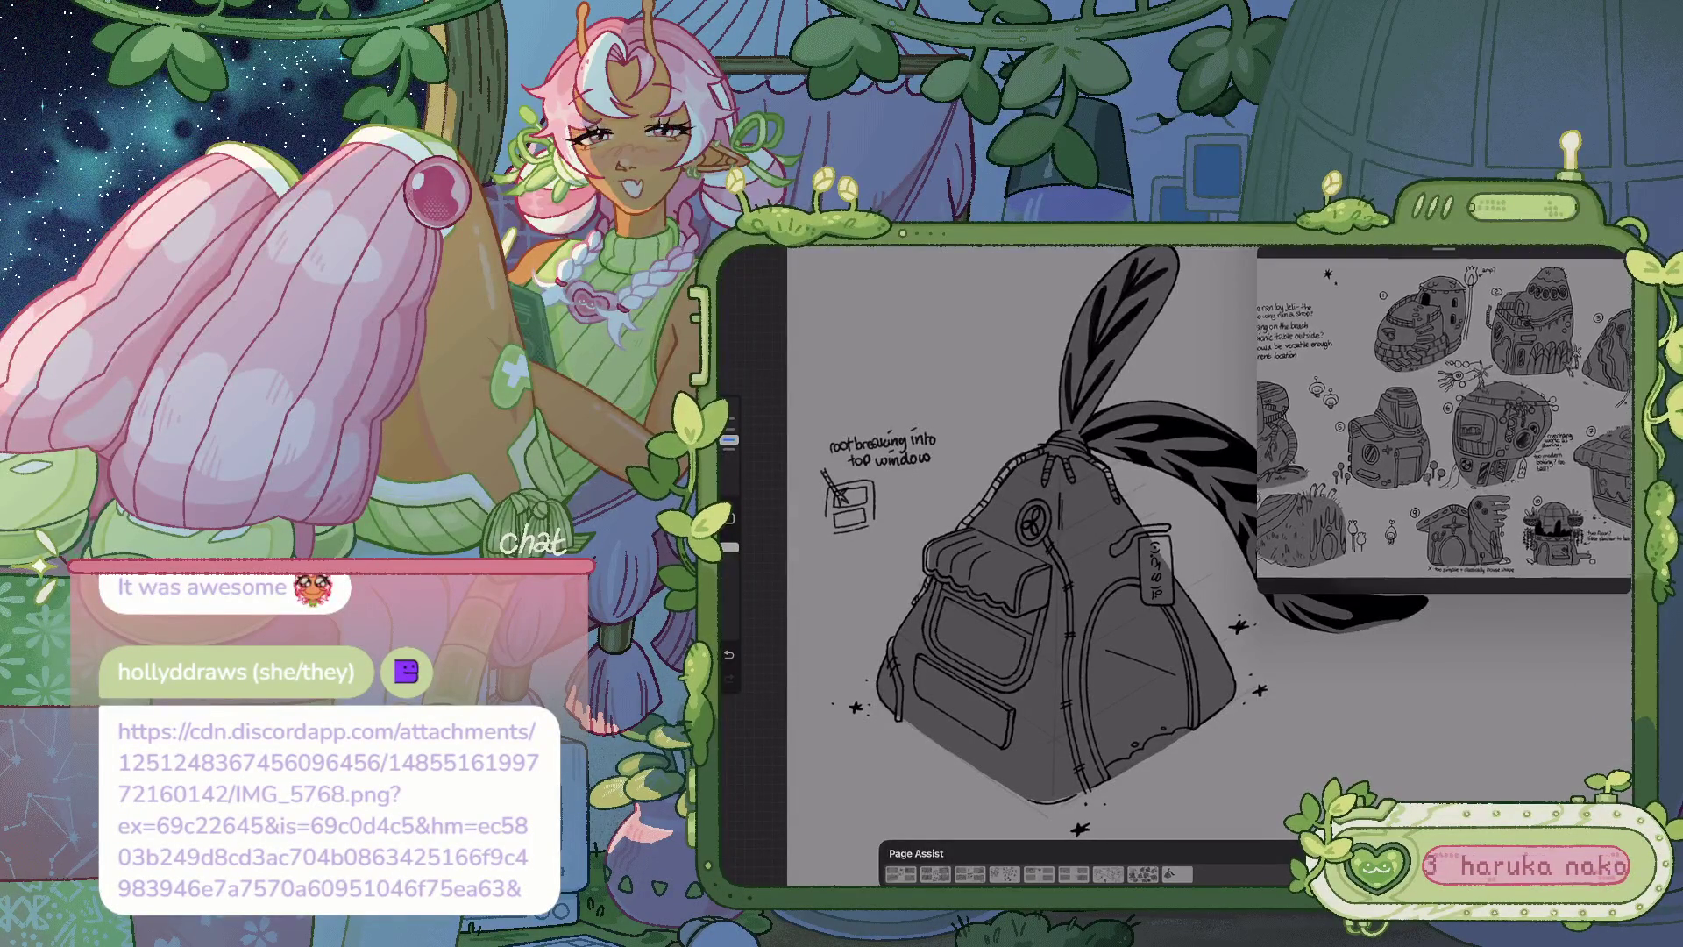
drag(1263, 587, 1473, 412)
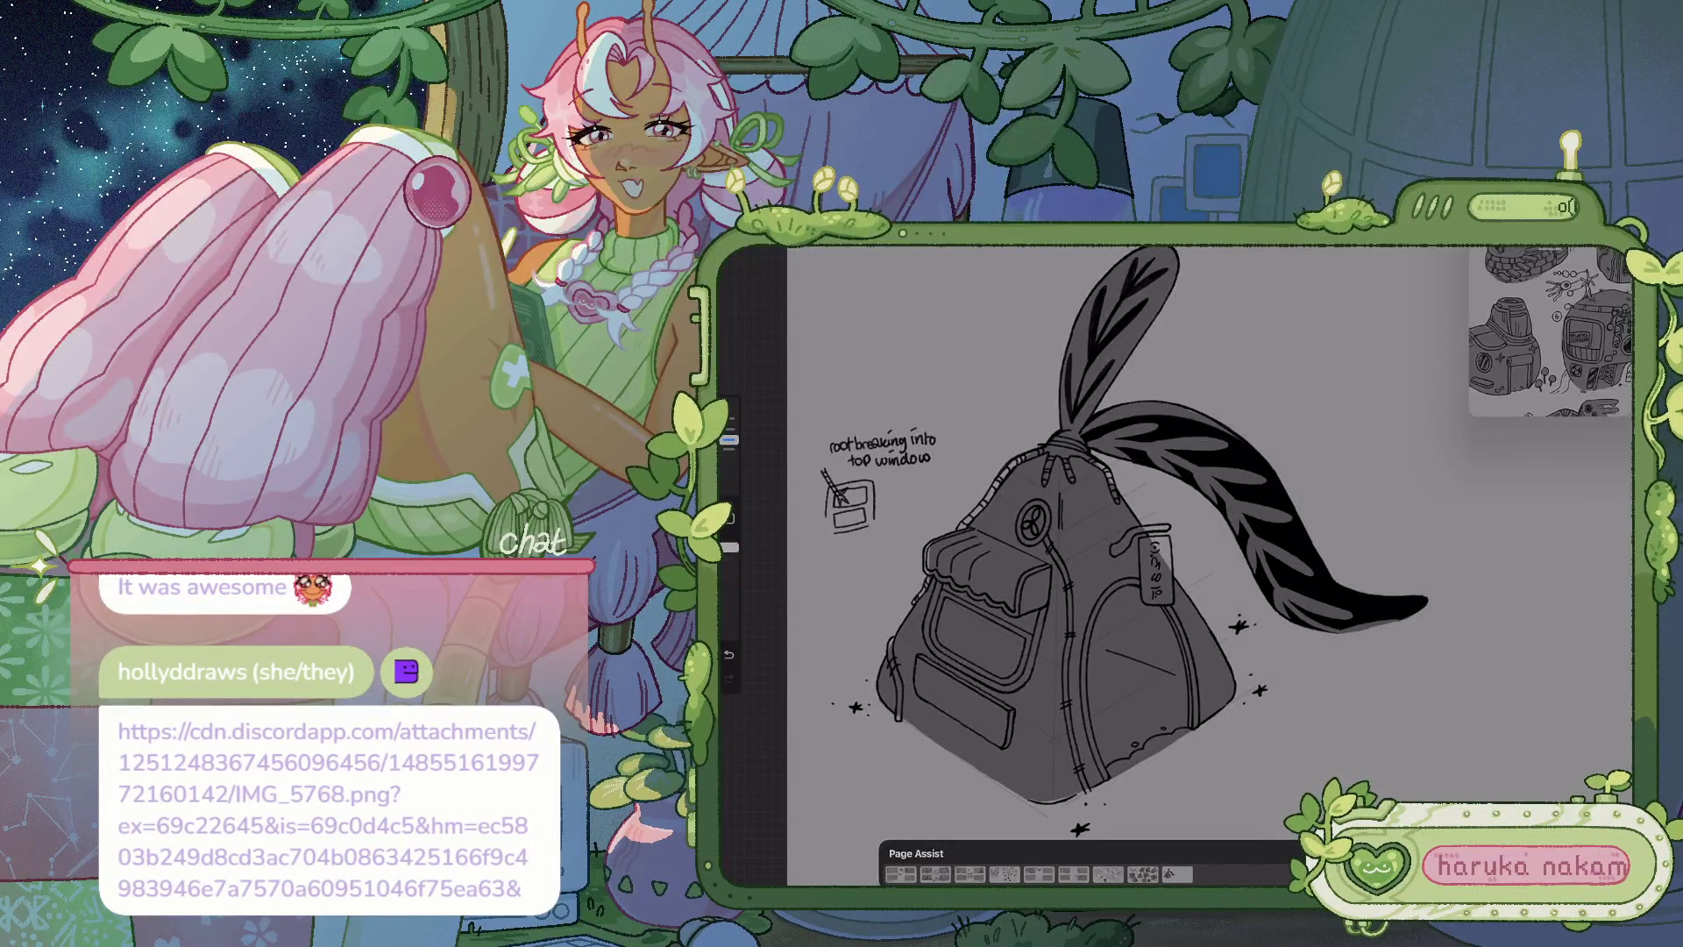
scroll(1122, 561, down, 3)
scroll(1122, 561, down, 1)
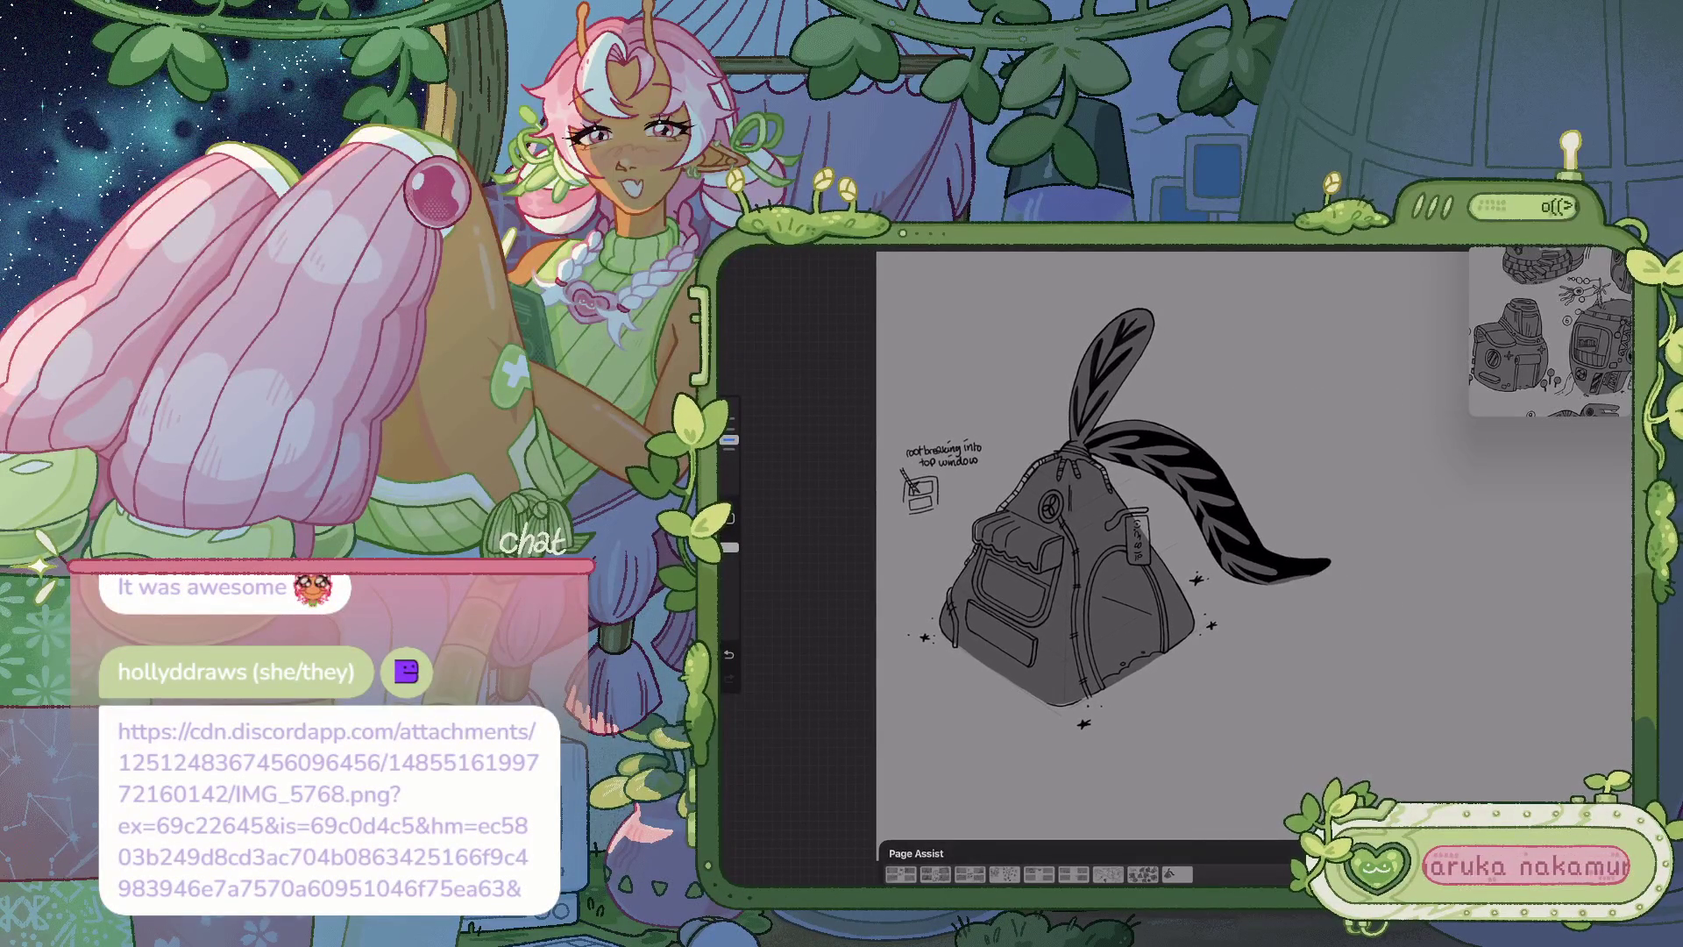